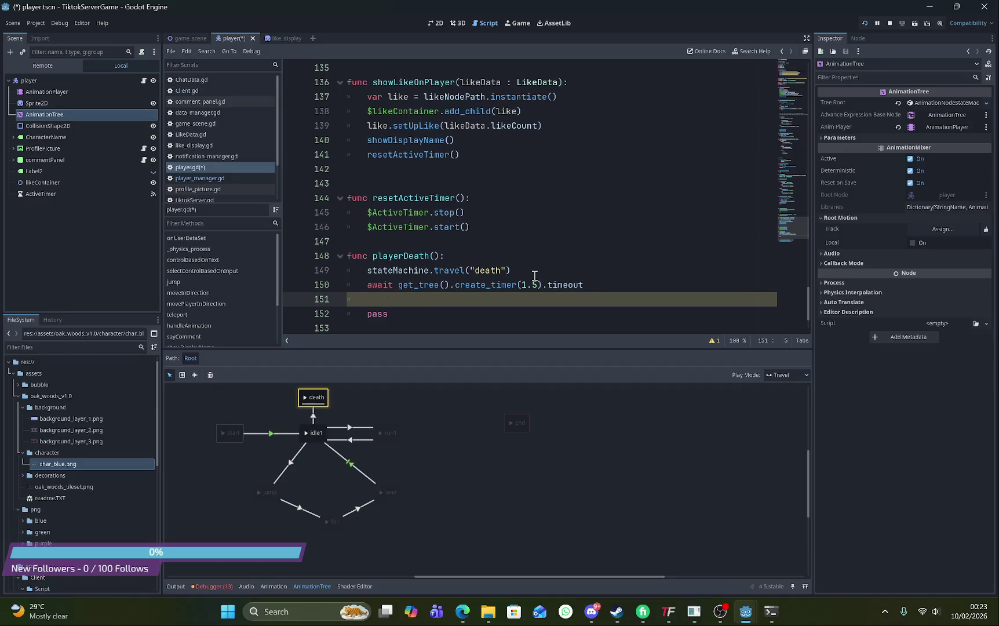
Add 'var dead = false' on a new line below the activeTime declaration in player.gd
scroll(534, 275, "up", 5)
left_click_drag(808, 263, 819, 5)
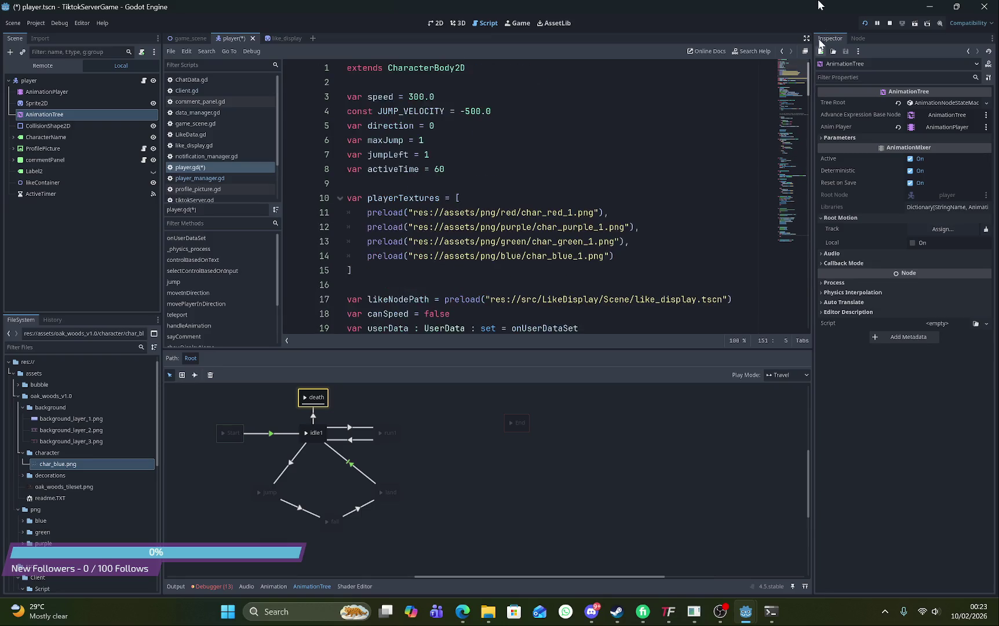
left_click(496, 168)
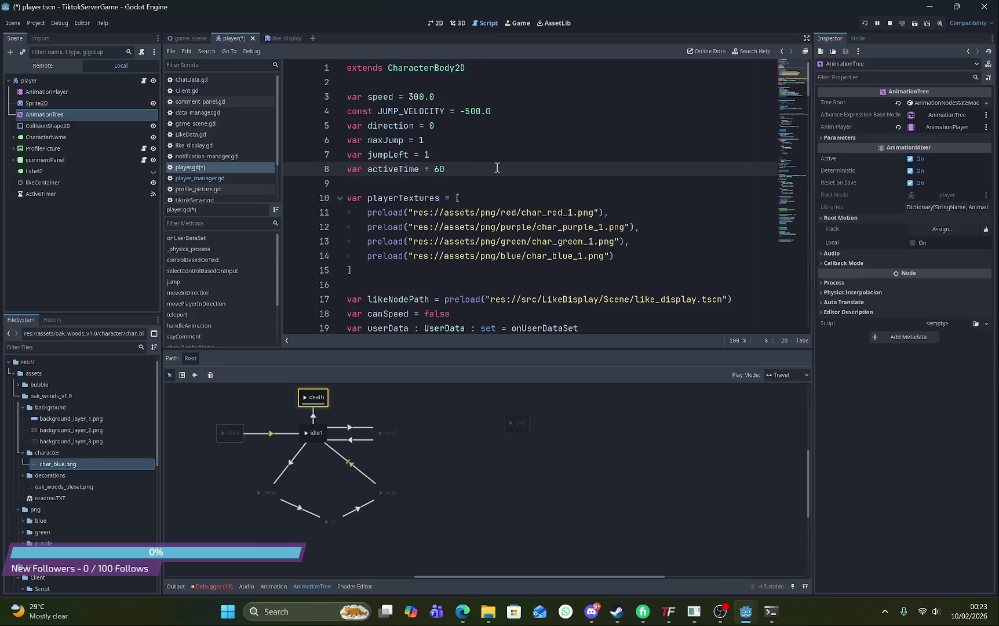
key("Return")
type("var dead")
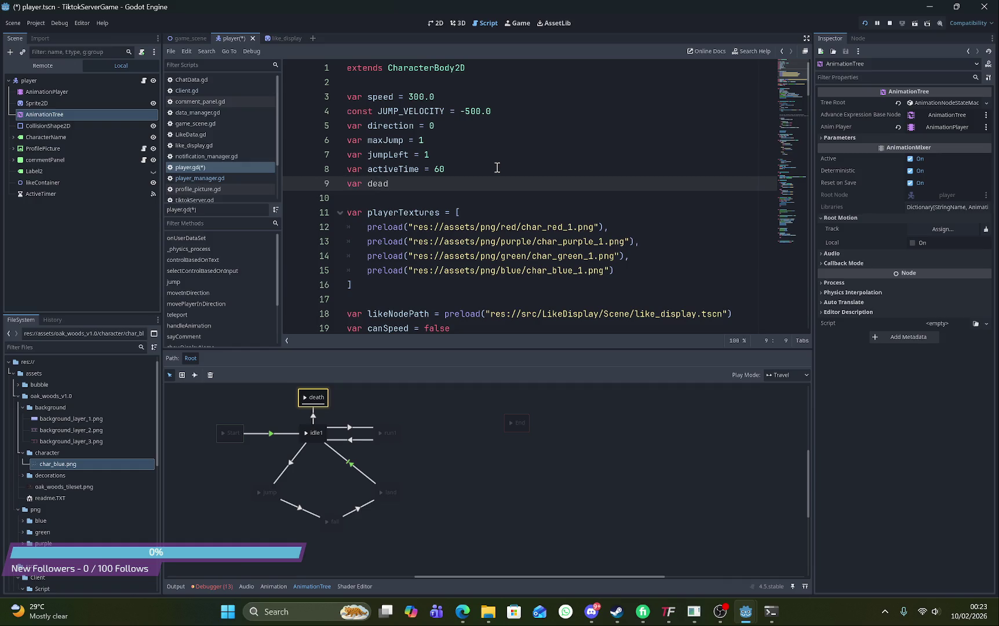
type(" = fals")
type("e")
scroll(497, 165, "down", 20)
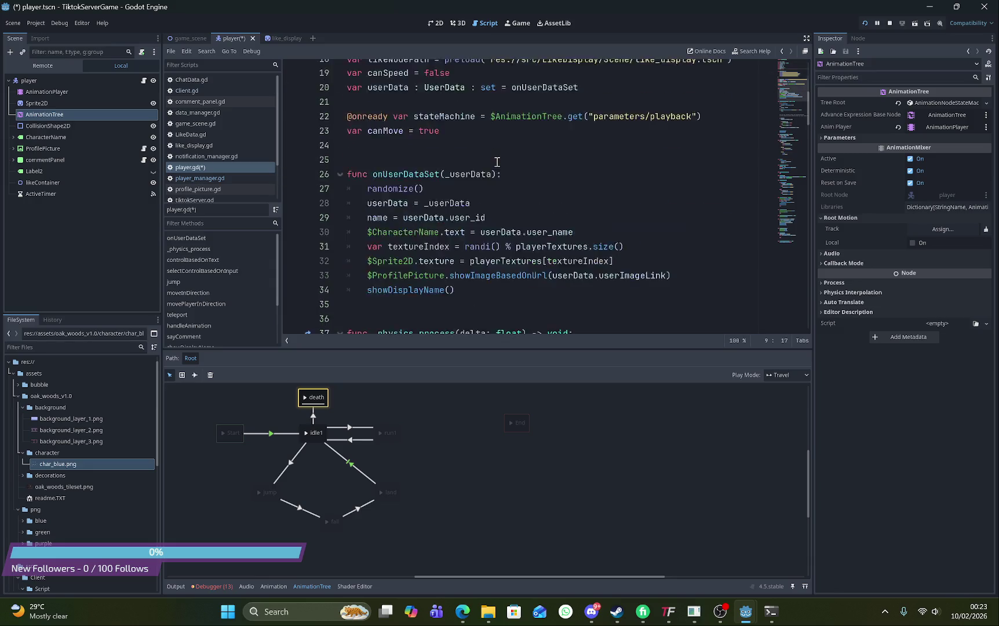
In playerDeath, insert 'dead = true' right after the stateMachine.travel("death") call
scroll(497, 163, "down", 17)
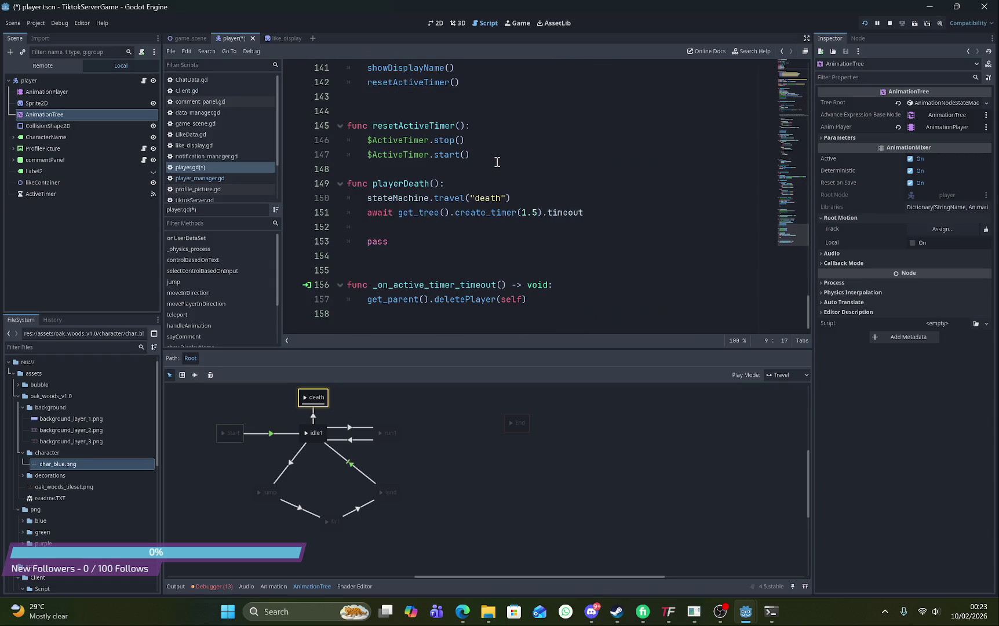
left_click(450, 232)
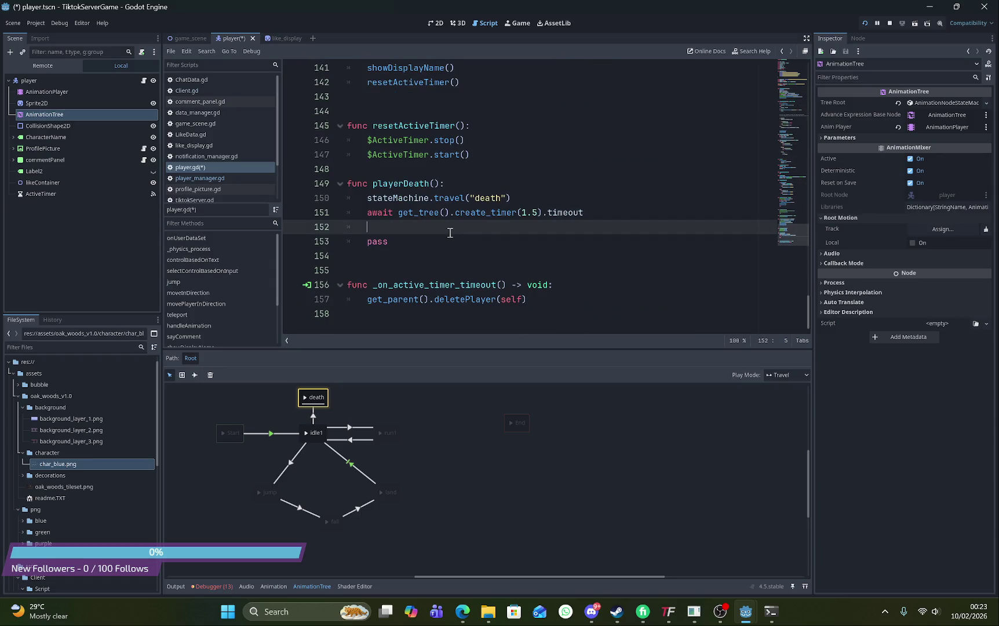
left_click(577, 198)
key("Return")
type("dead")
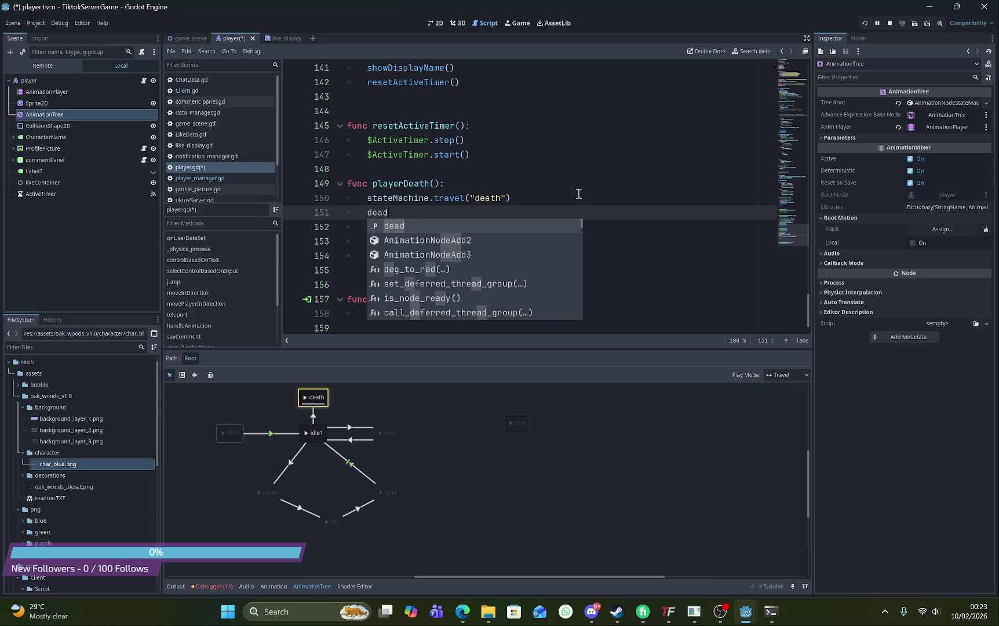
type(" = t")
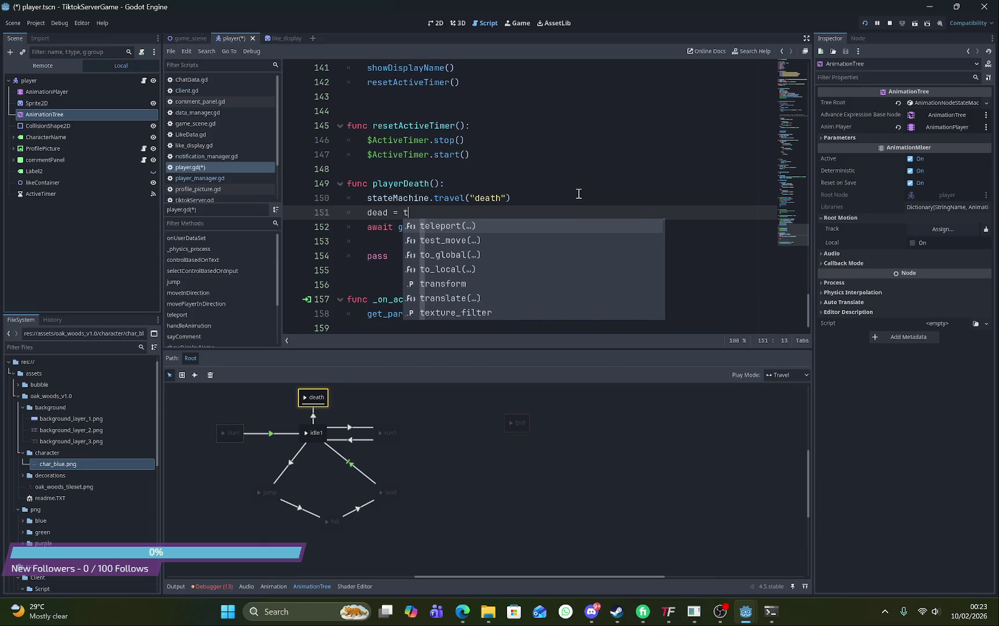
type("rue")
key("Return")
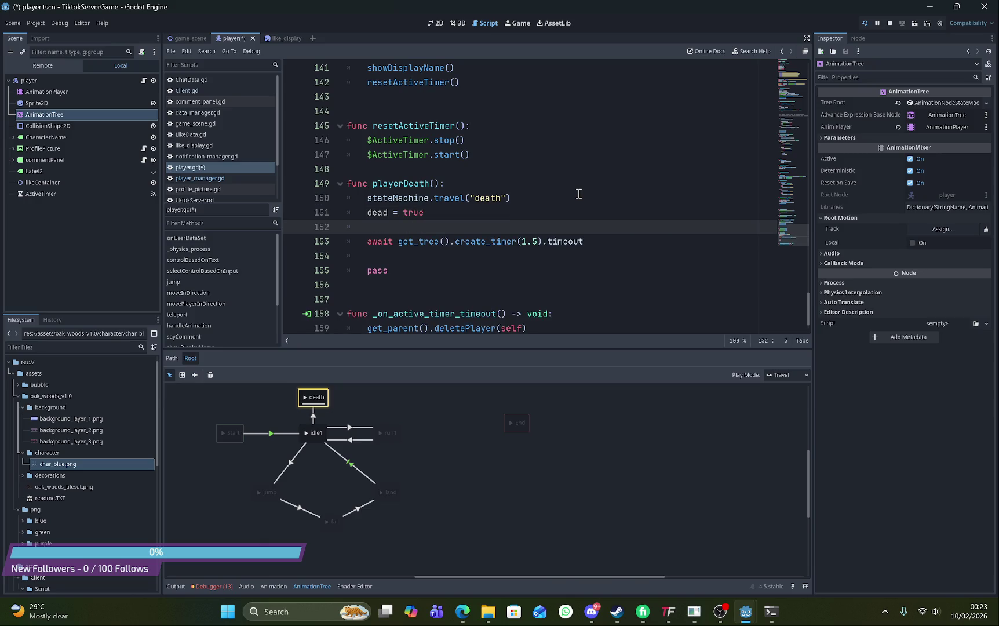
key("BackSpace")
key("BackSpace")
scroll(578, 194, "up", 6)
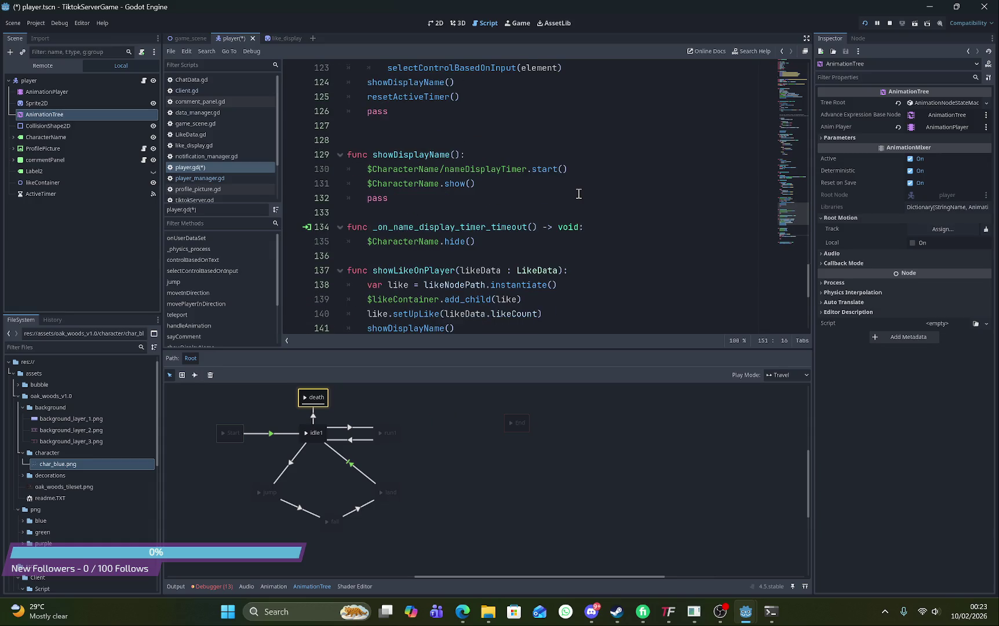
scroll(578, 193, "down", 2)
scroll(579, 194, "down", 2)
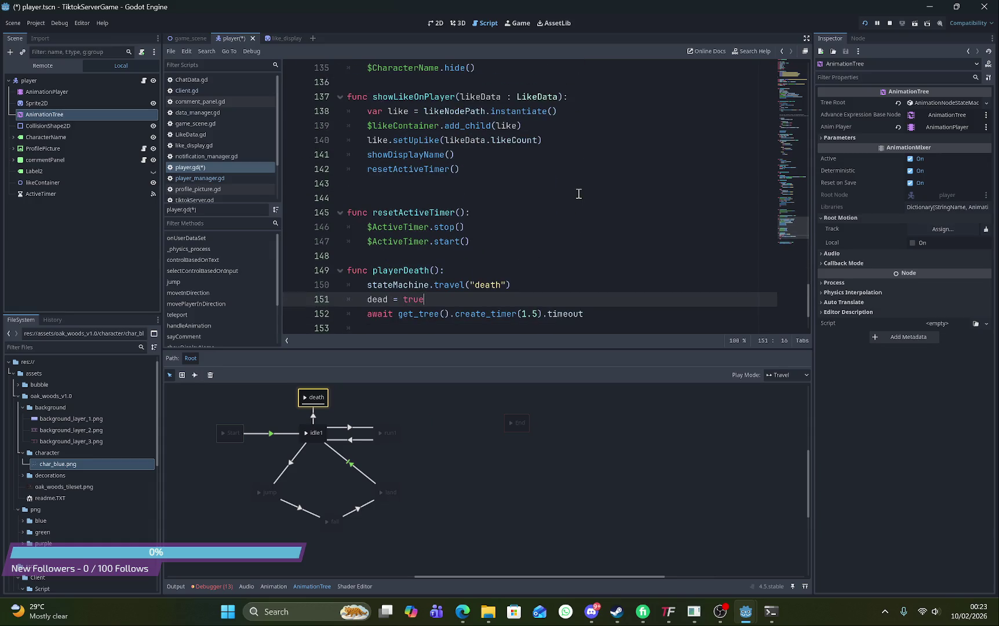
scroll(578, 194, "up", 12)
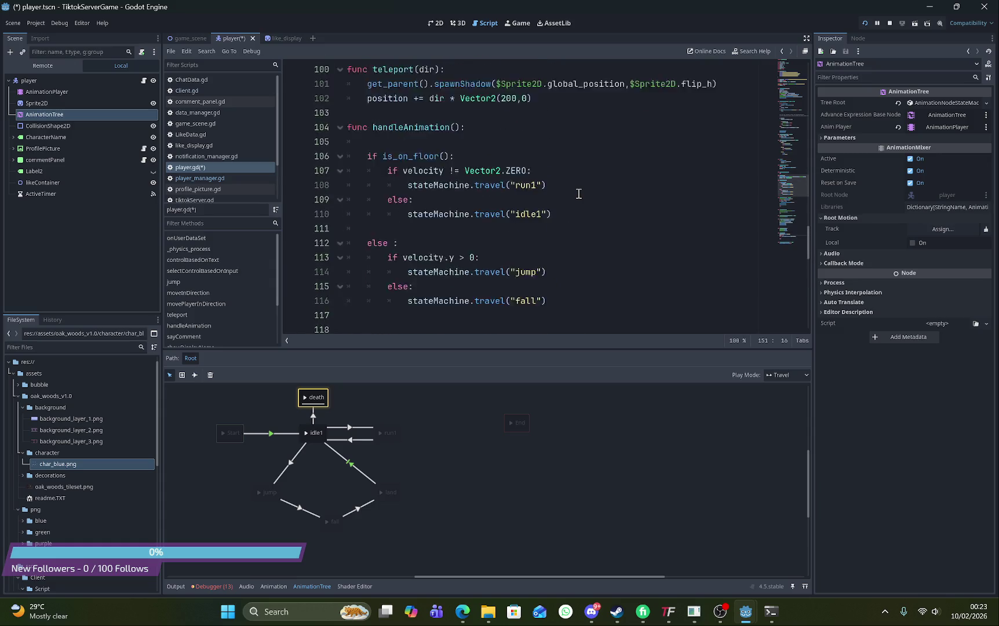
scroll(578, 193, "up", 18)
scroll(578, 194, "up", 15)
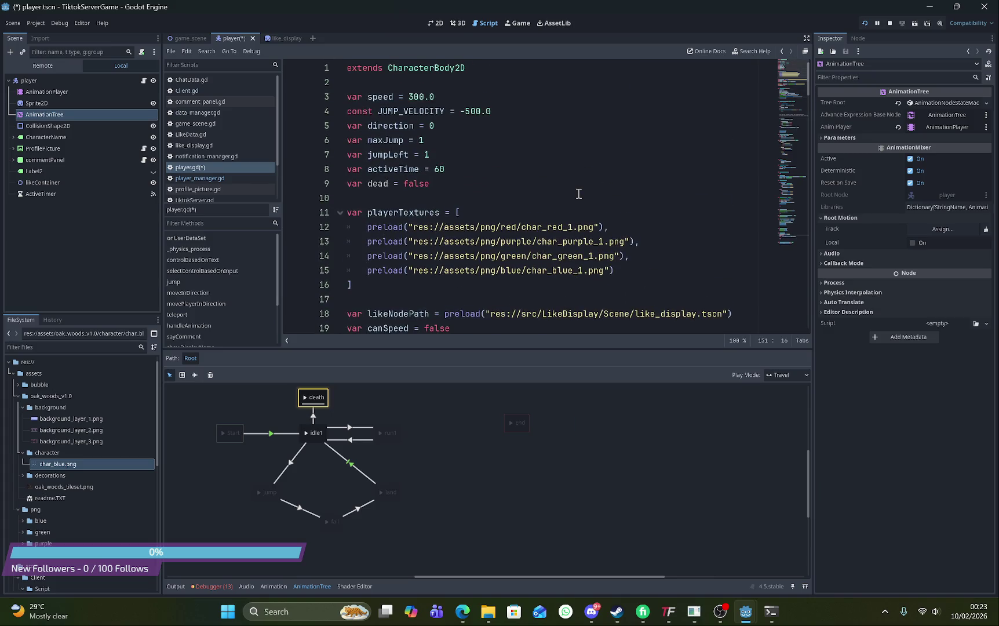
scroll(578, 193, "down", 19)
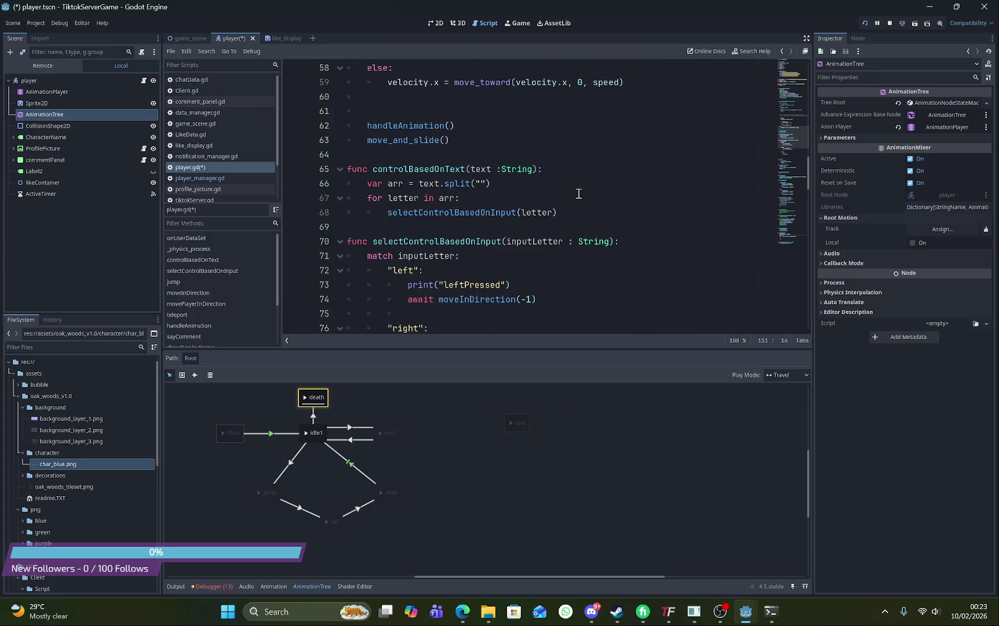
scroll(578, 194, "down", 7)
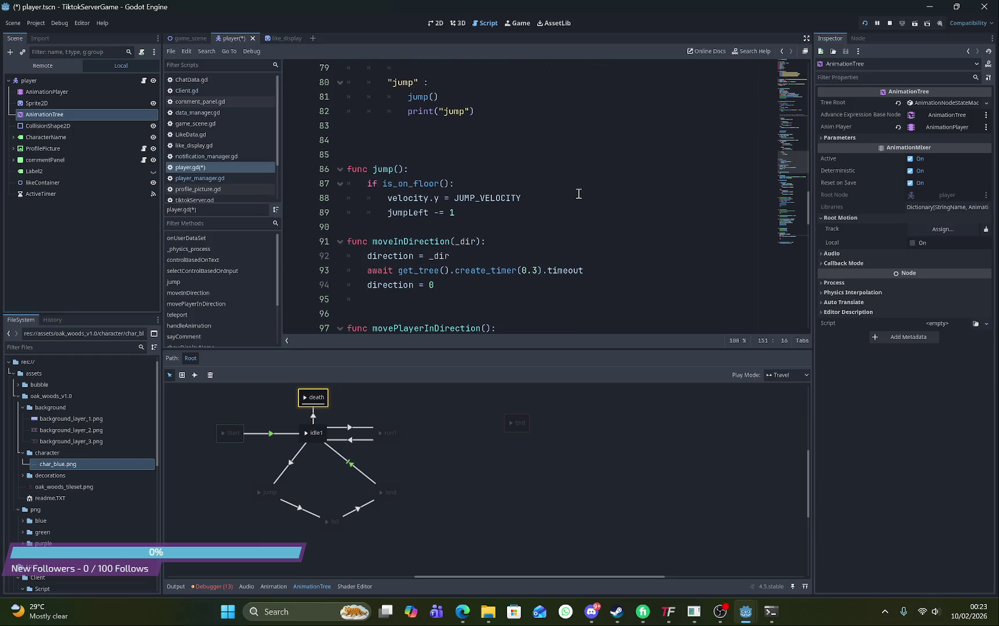
scroll(578, 194, "up", 2)
left_click(494, 153)
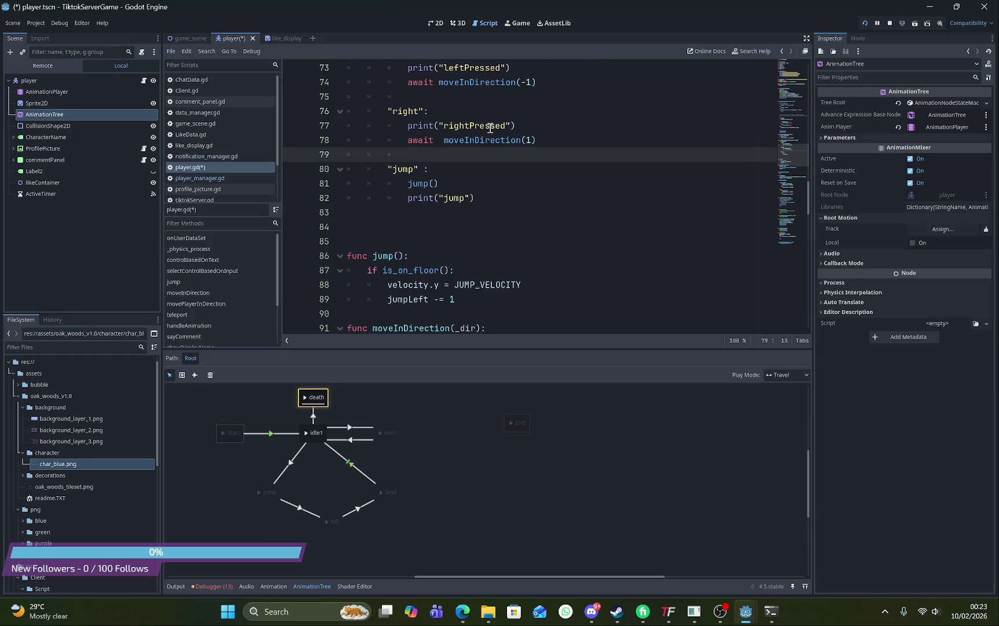
left_click(464, 97)
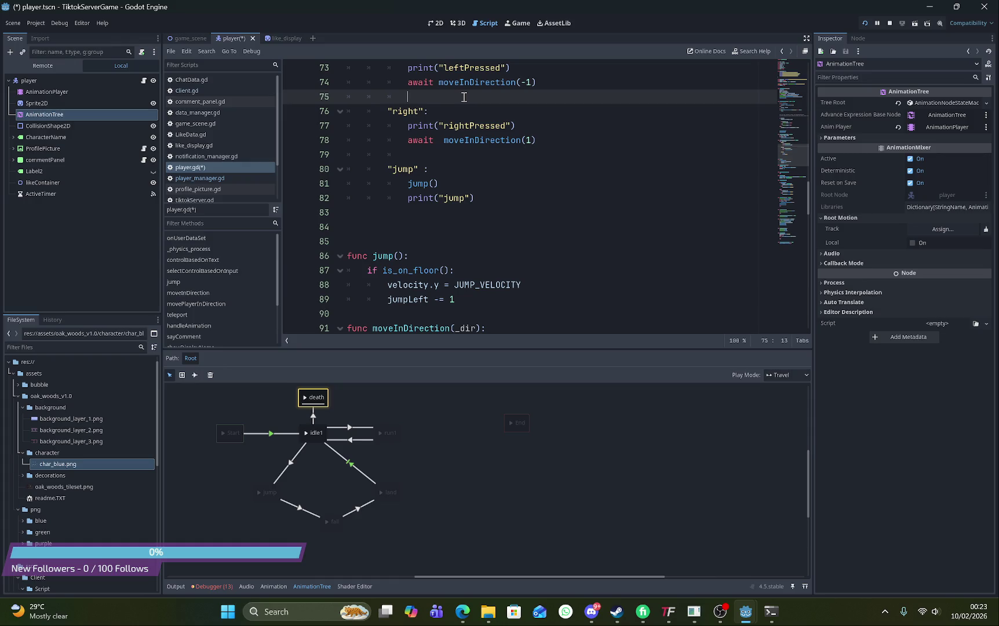
type("dead")
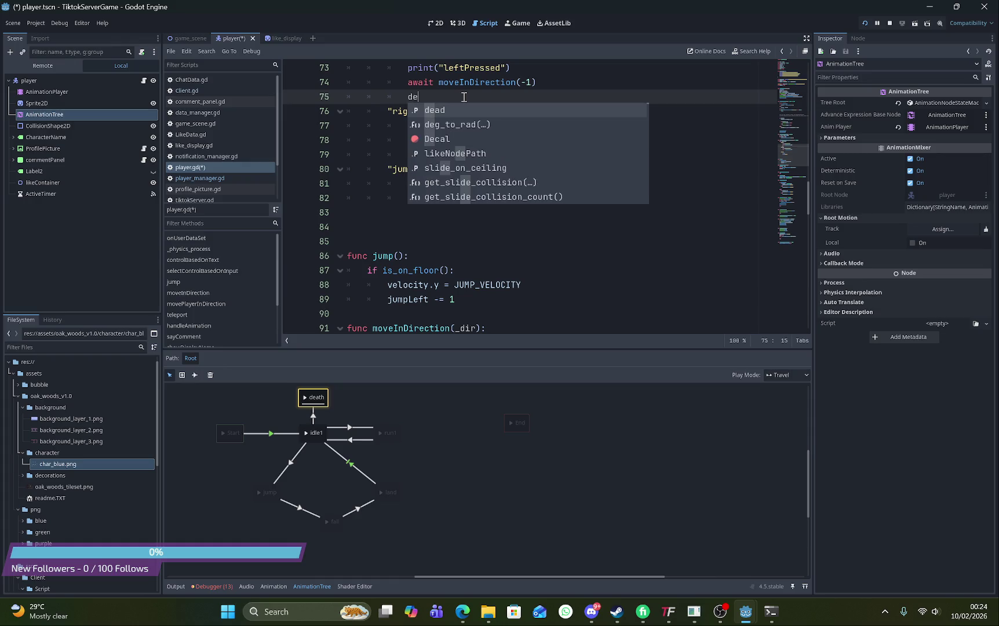
type(" = f")
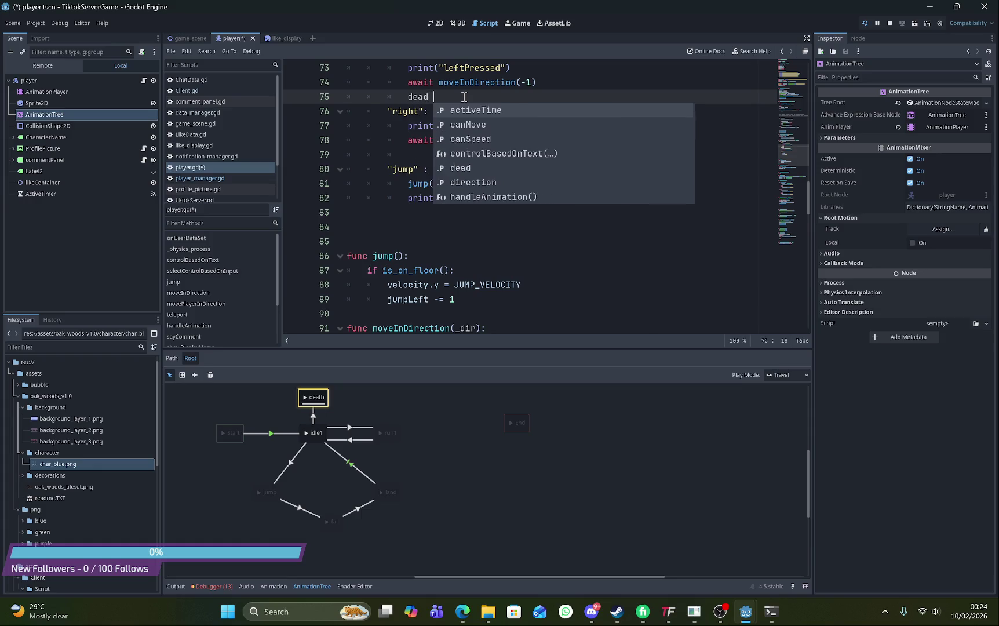
key("Escape")
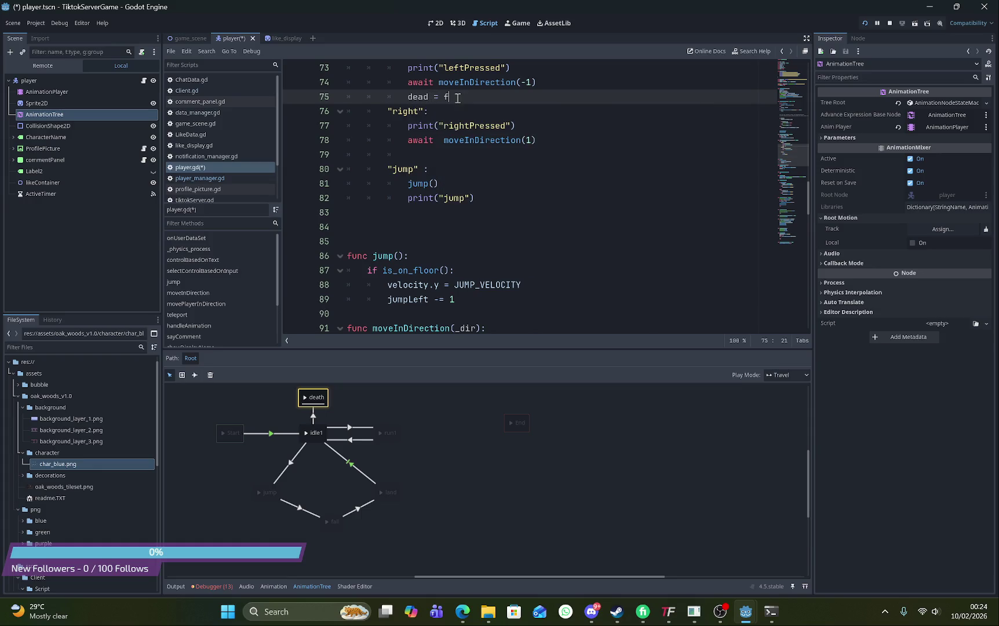
key("BackSpace")
key("BackSpace")
key("BackSpace")
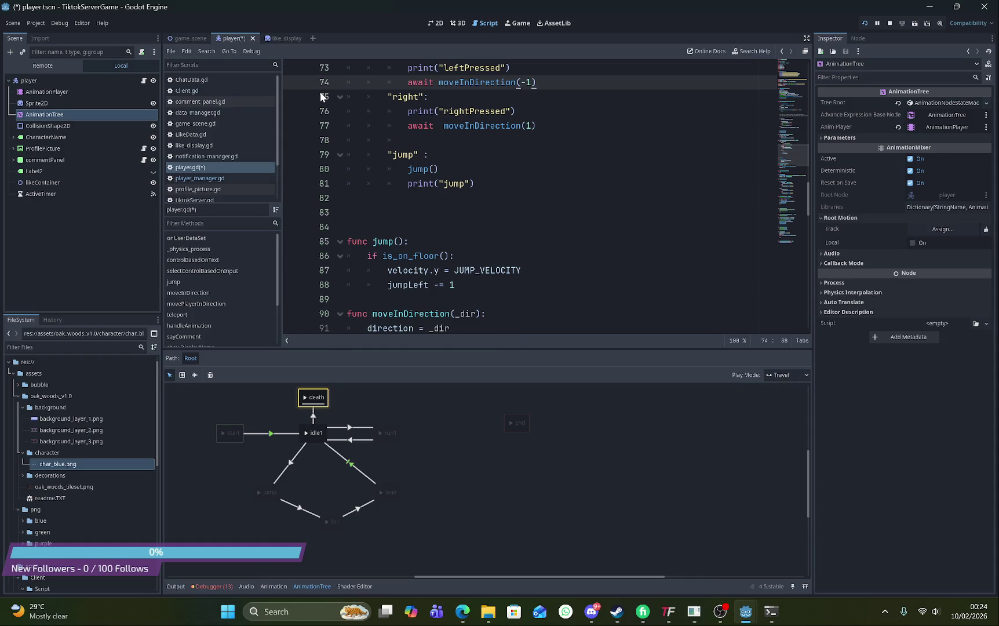
scroll(422, 120, "down", 8)
scroll(421, 120, "up", 19)
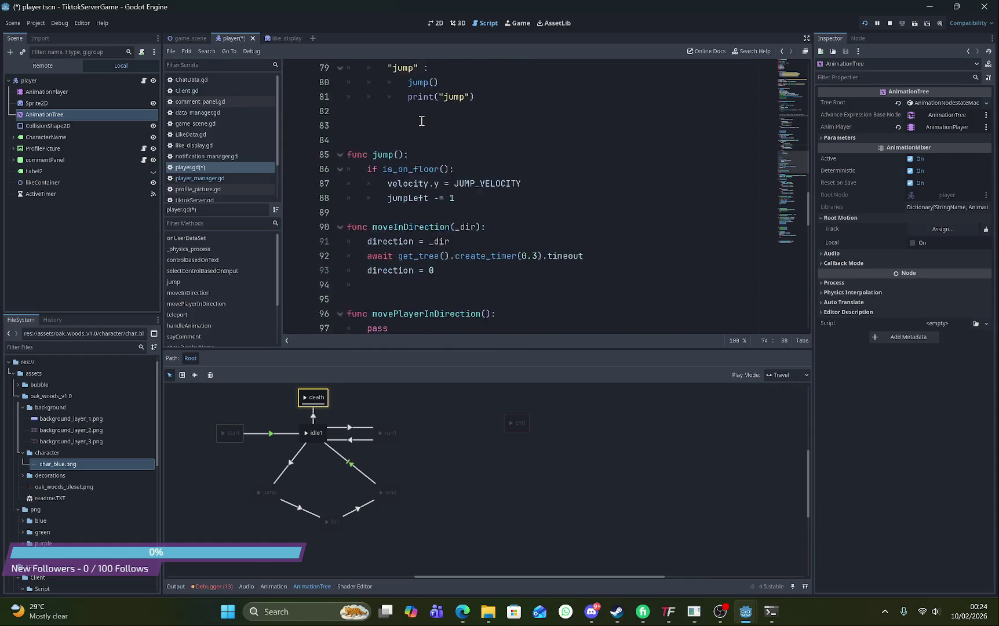
scroll(422, 120, "up", 4)
scroll(421, 120, "down", 9)
scroll(421, 120, "down", 1)
scroll(422, 120, "up", 4)
scroll(421, 119, "down", 1)
scroll(422, 120, "down", 11)
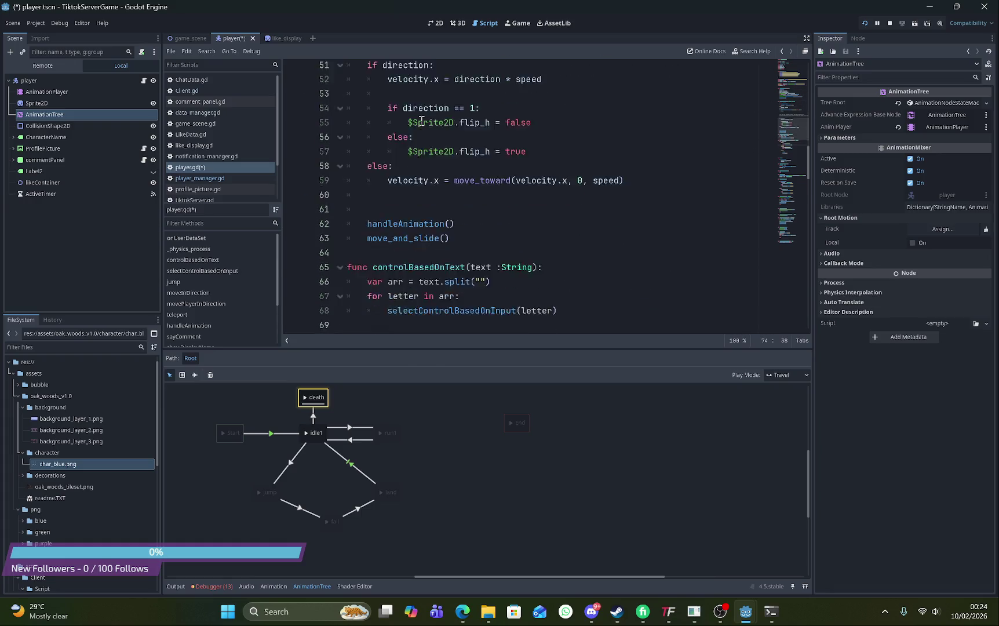
scroll(421, 120, "down", 2)
scroll(421, 121, "up", 8)
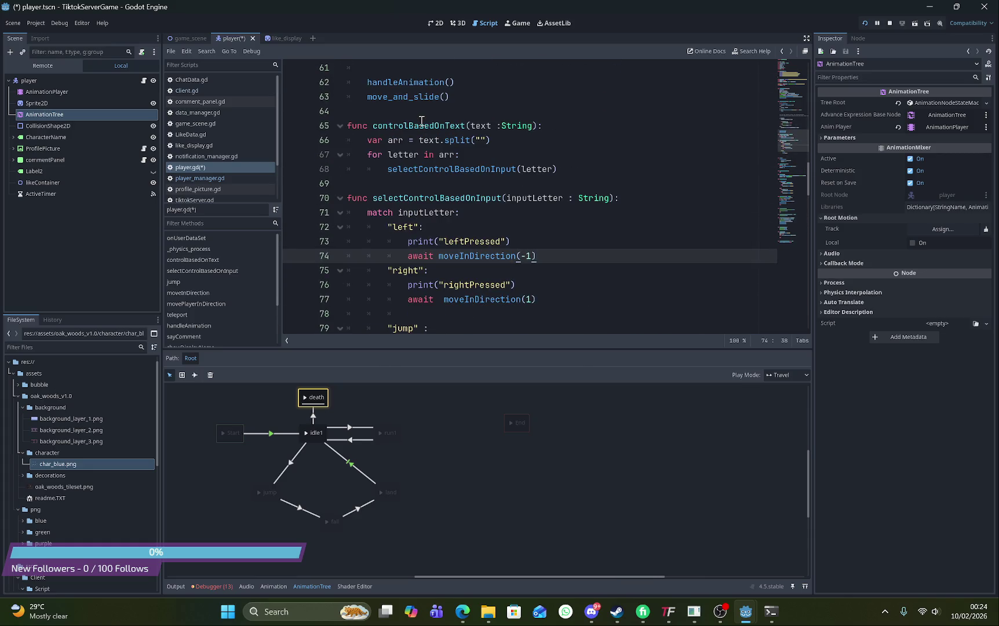
scroll(421, 120, "down", 3)
scroll(421, 120, "up", 2)
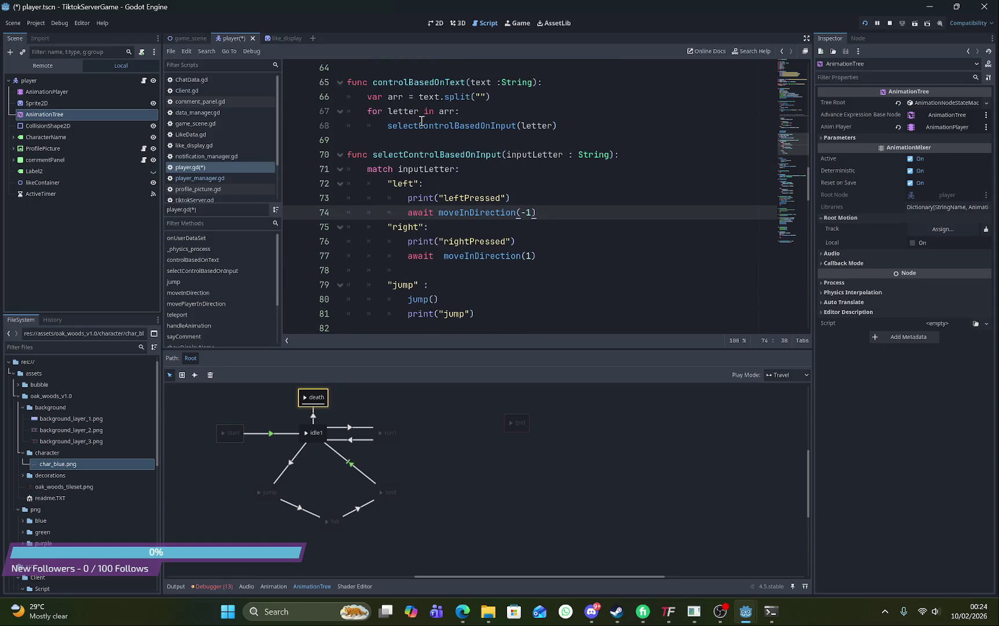
scroll(421, 120, "down", 6)
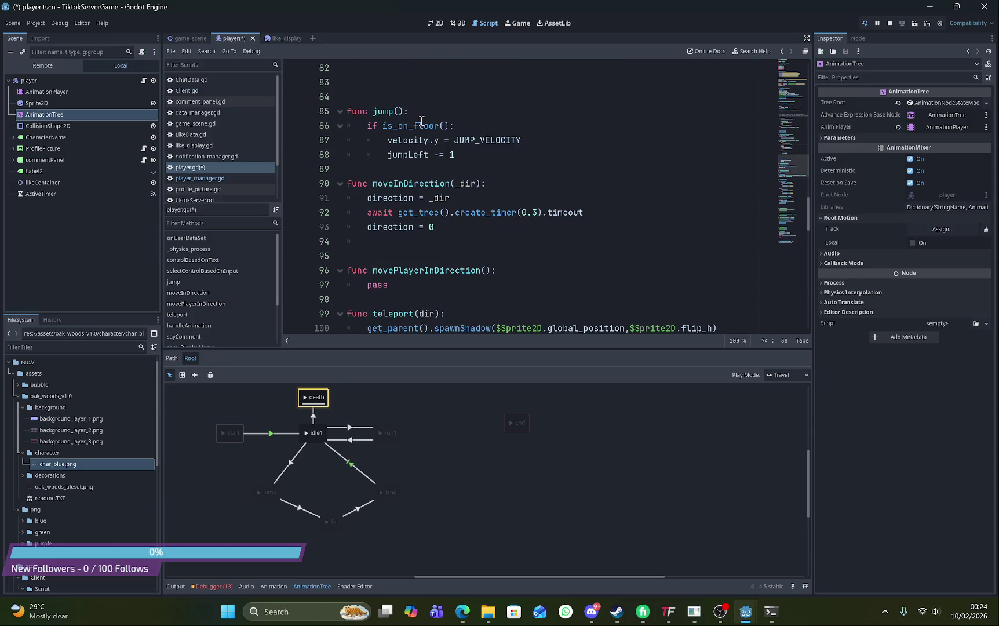
scroll(470, 198, "down", 4)
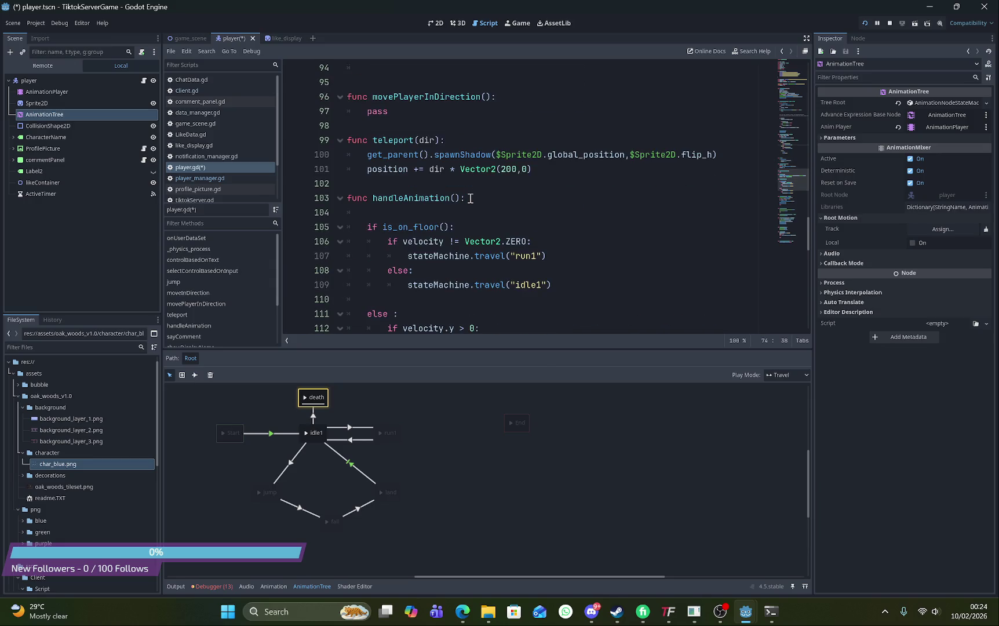
scroll(471, 198, "up", 3)
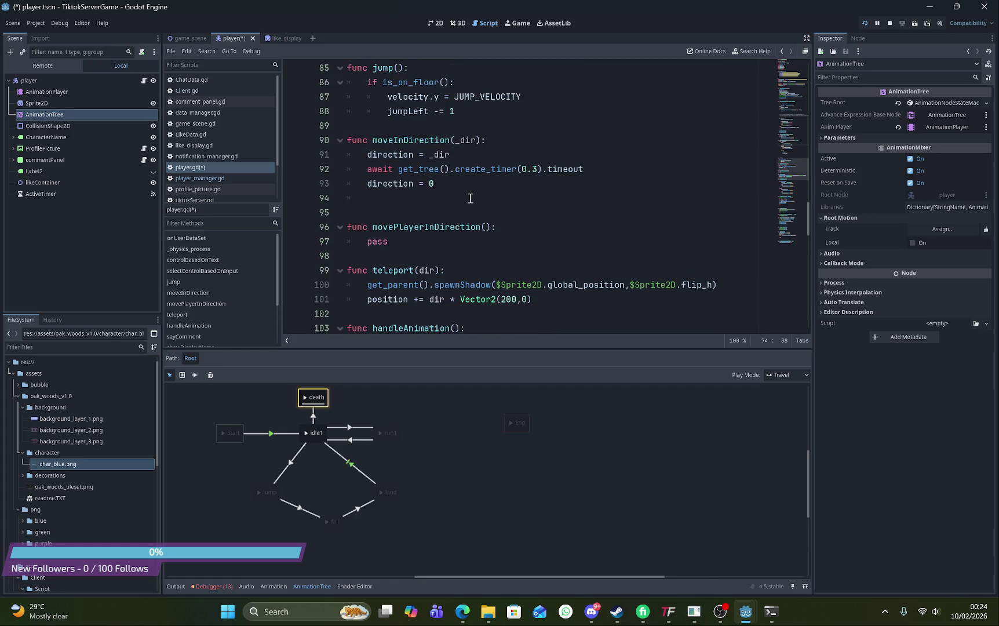
left_click(486, 152)
scroll(488, 151, "up", 4)
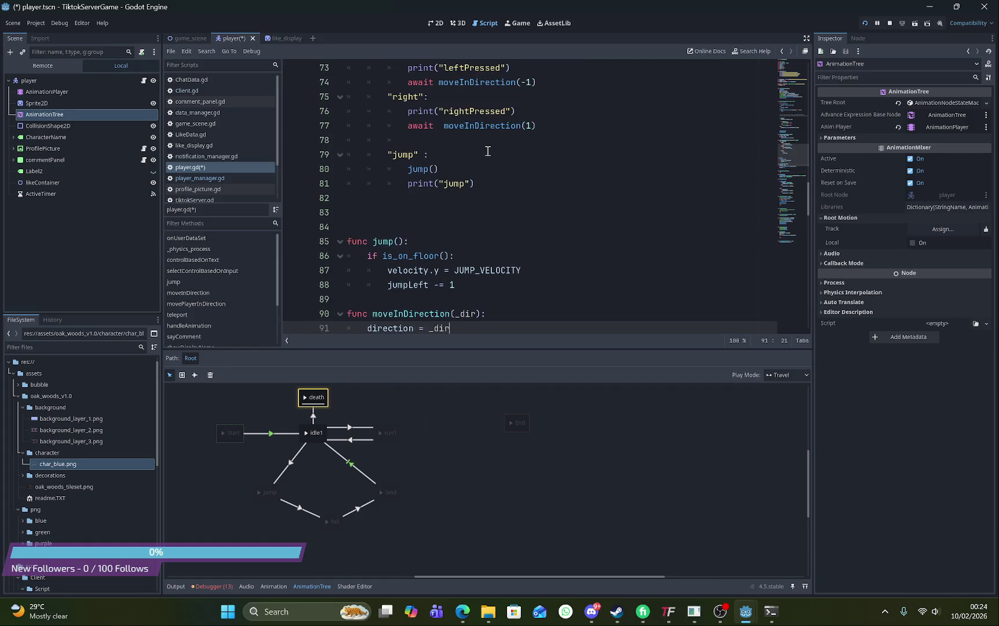
scroll(488, 151, "up", 1)
scroll(488, 151, "down", 6)
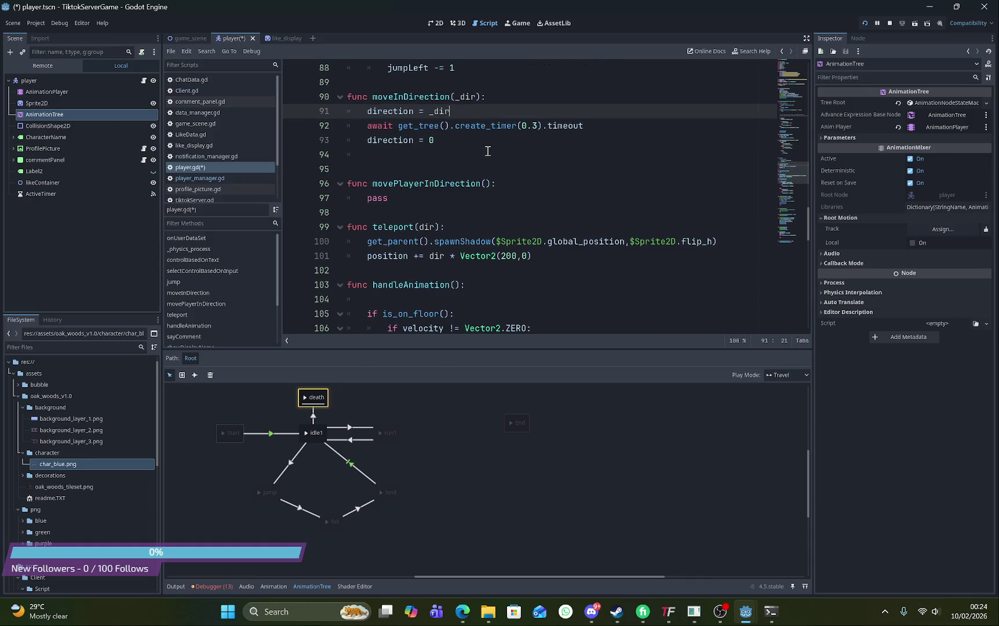
scroll(487, 151, "down", 3)
scroll(488, 151, "down", 6)
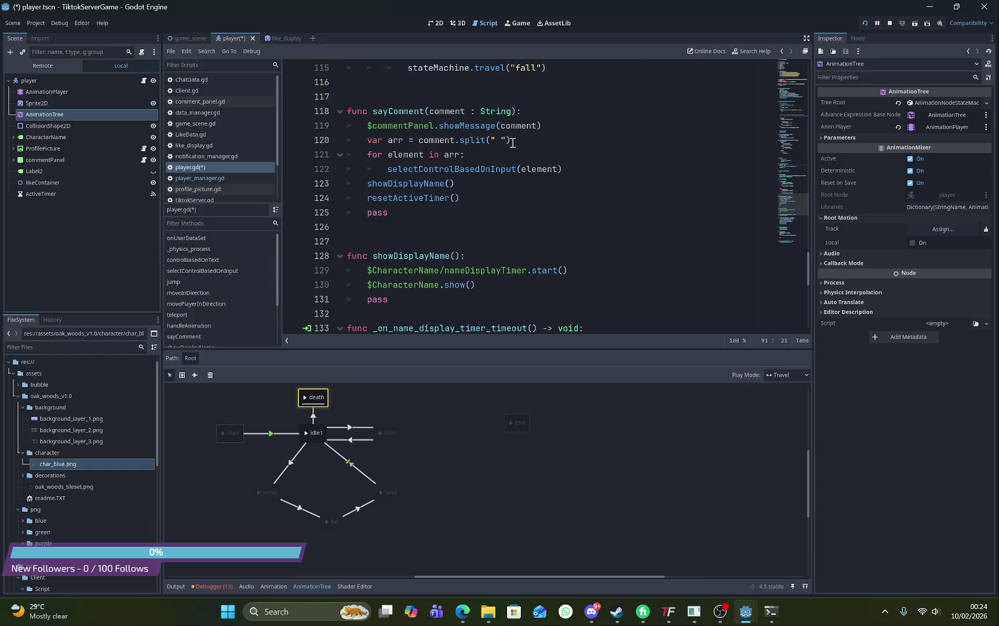
Add an 'if not dead:' line after the split line in sayComment
left_click(523, 140)
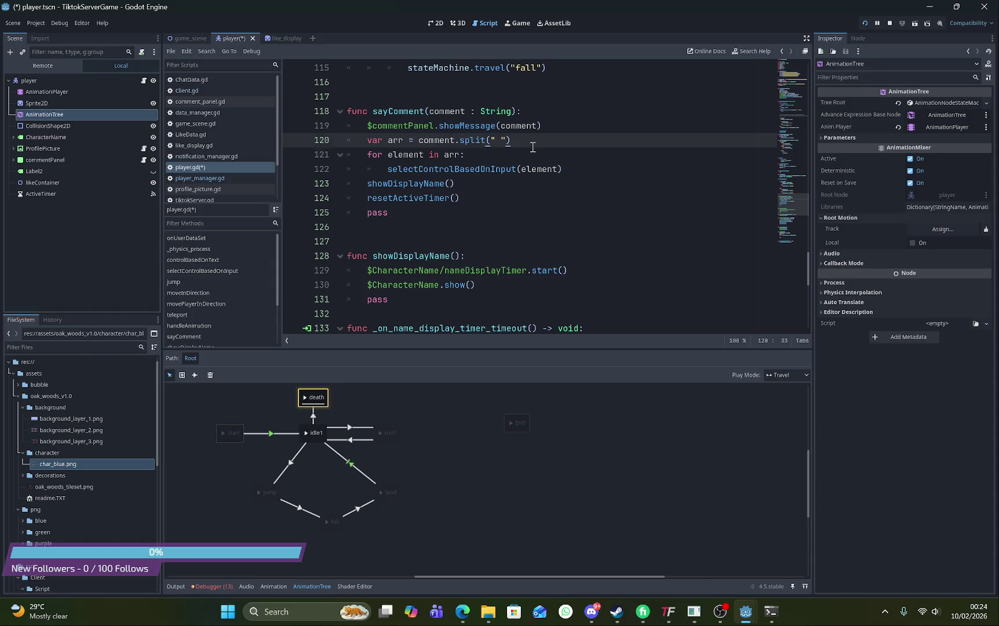
key("Return")
type("if de")
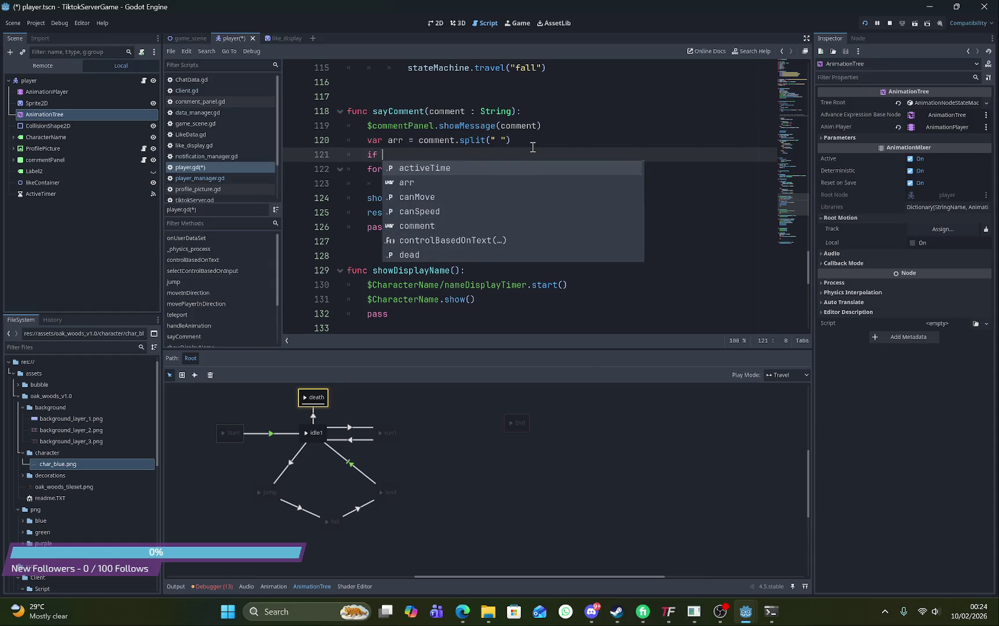
key("BackSpace")
key("BackSpace")
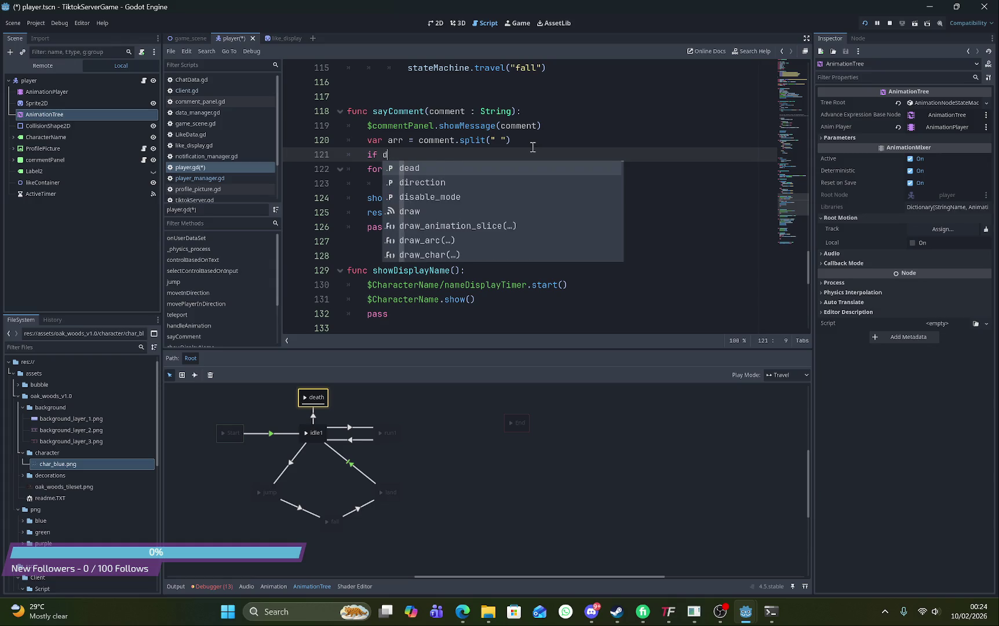
type("nod")
type("e")
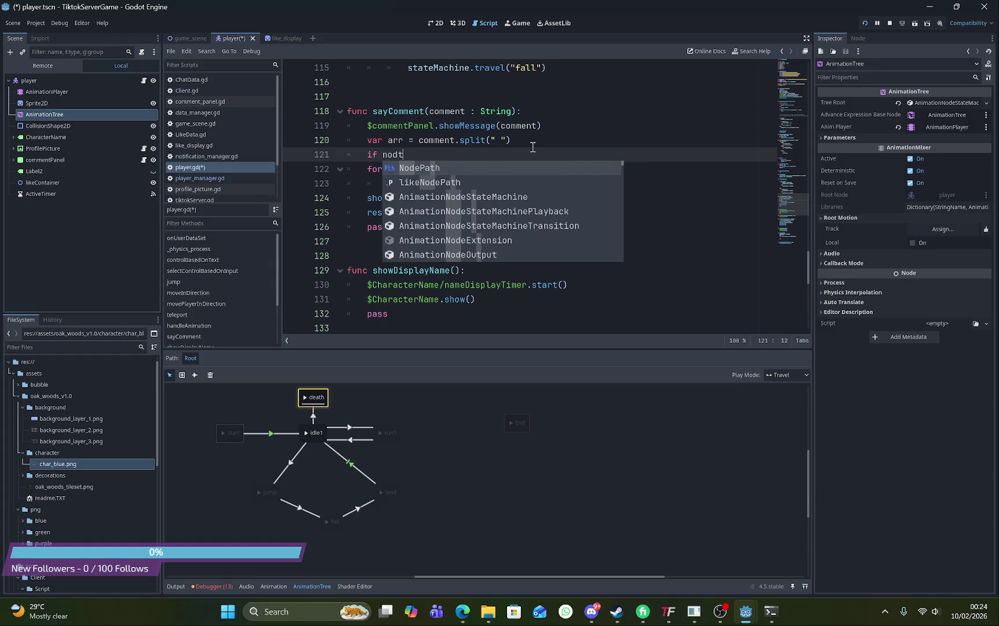
key("BackSpace")
key("BackSpace")
type("t dead:")
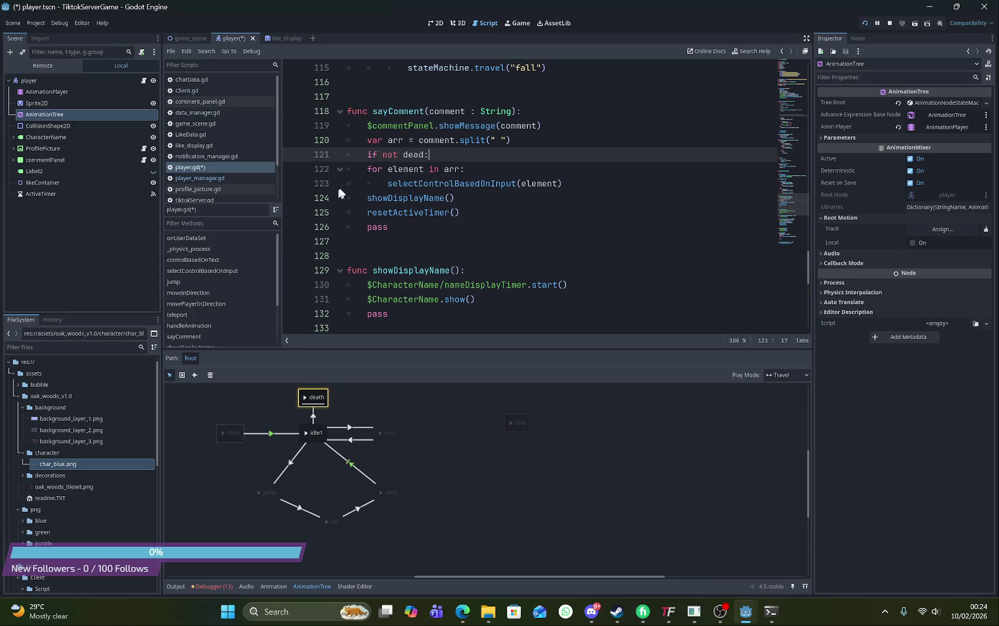
Indent the for loop's lines so they sit inside the 'if not dead:' block
left_click(367, 168)
key("Tab")
left_click(368, 183)
key("Tab")
left_click(491, 170)
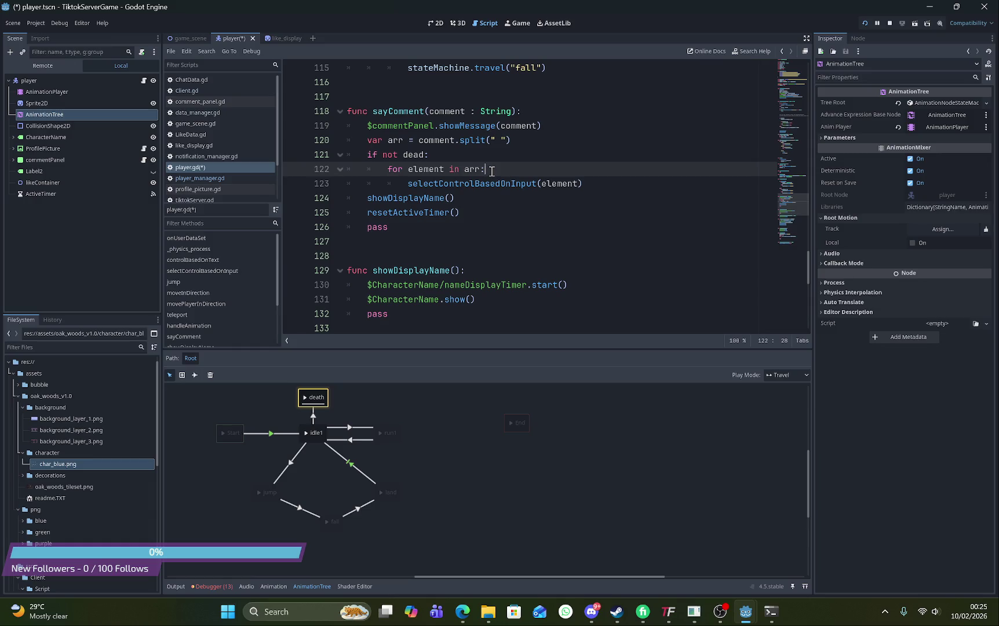
scroll(468, 195, "down", 9)
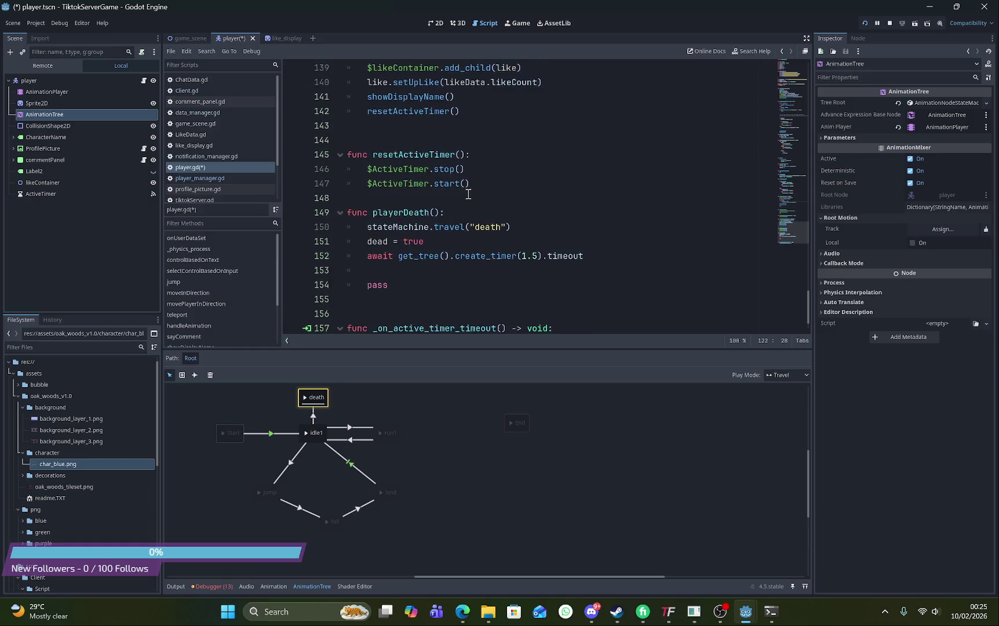
Save the edited player.gd script
scroll(468, 195, "up", 4)
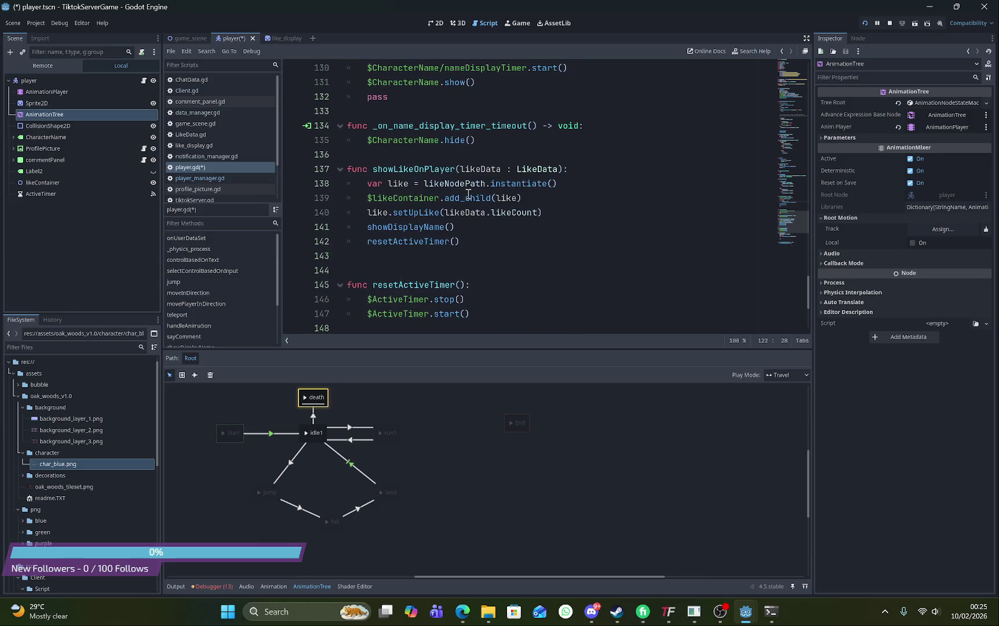
scroll(469, 195, "up", 3)
scroll(468, 194, "up", 2)
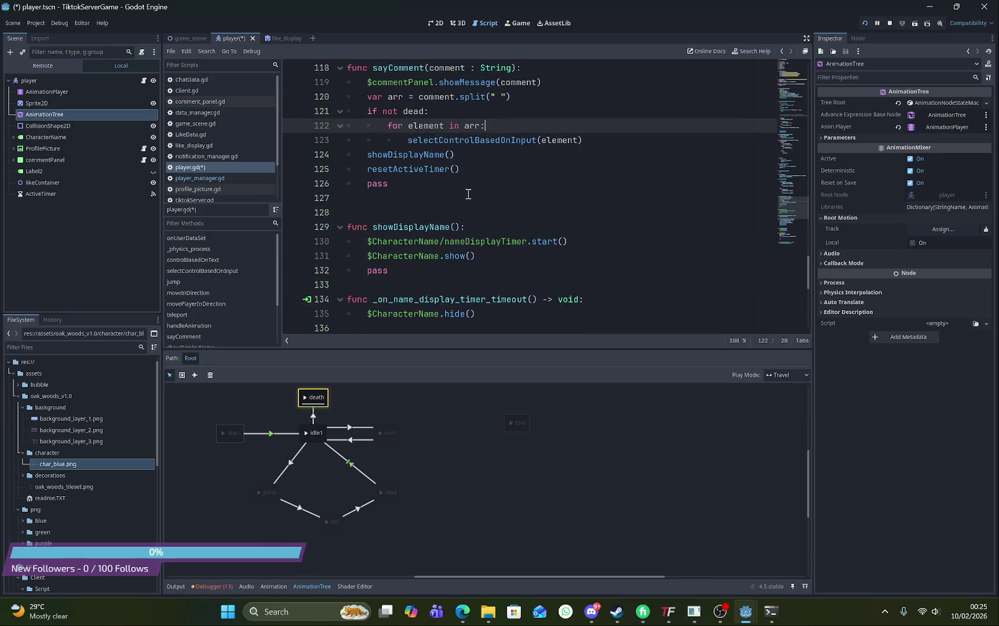
key("ctrl+s")
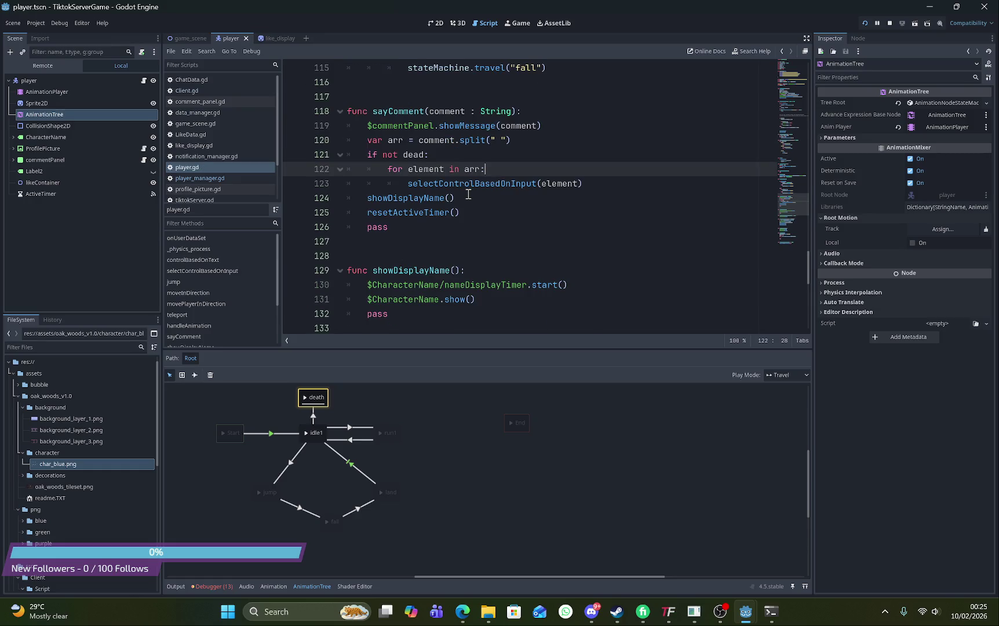
Review player.gd, then return to the player scene in the 2D editor
scroll(468, 195, "up", 20)
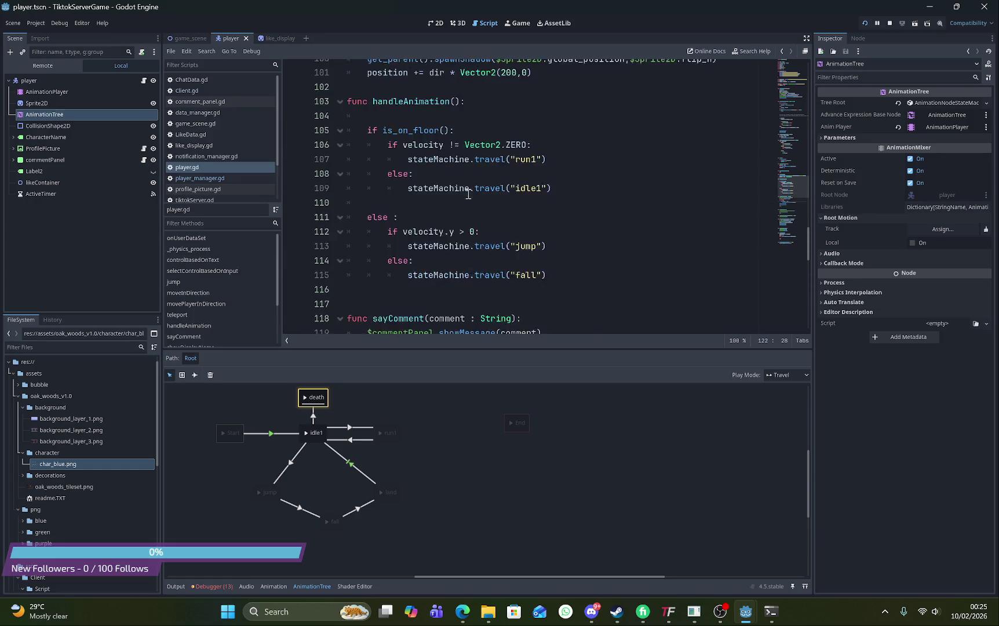
scroll(468, 194, "up", 6)
scroll(468, 194, "down", 12)
scroll(469, 195, "down", 5)
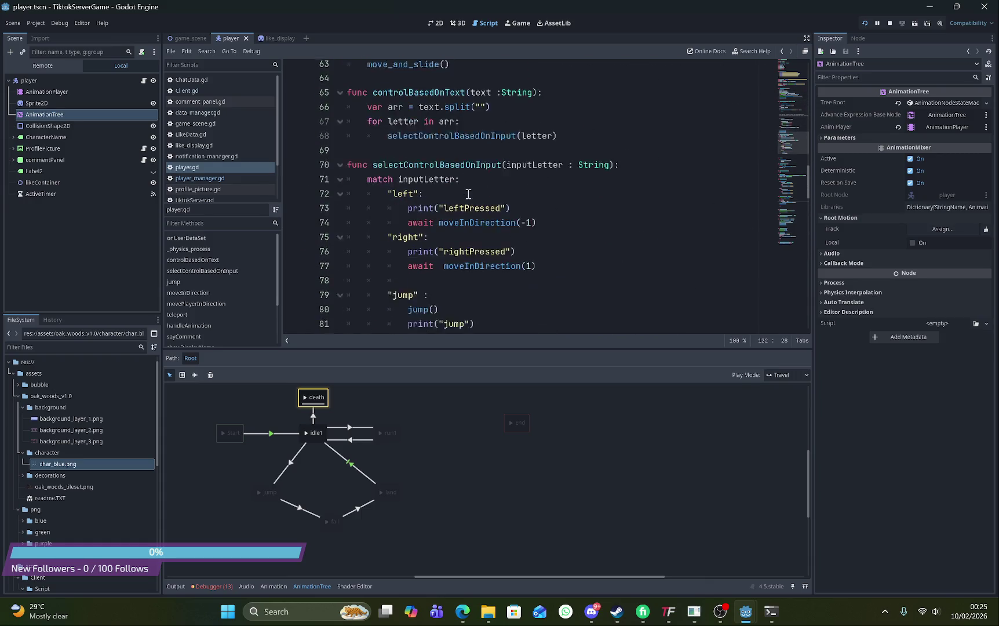
scroll(468, 195, "up", 2)
scroll(468, 195, "up", 20)
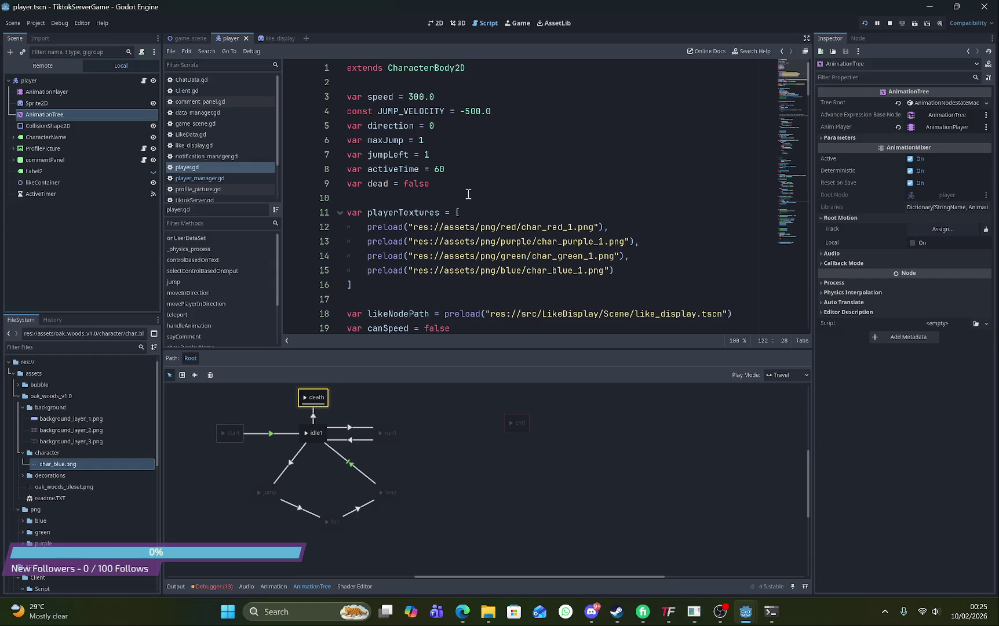
scroll(468, 195, "down", 20)
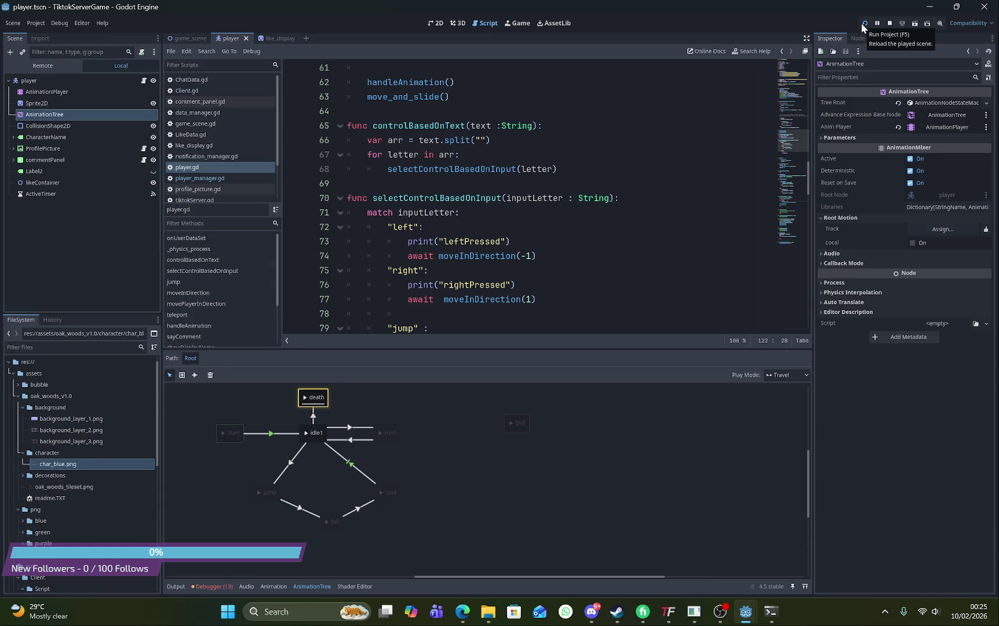
left_click(438, 23)
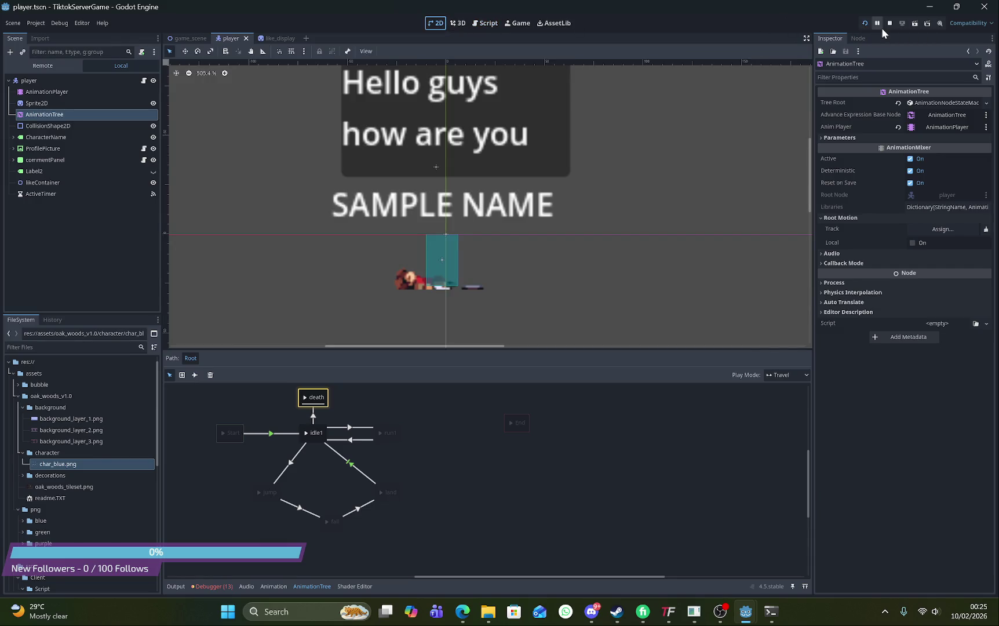
Test-run the project, close the game window, then open game_scene's Client.gd script
left_click(863, 25)
left_click(984, 6)
left_click(192, 38)
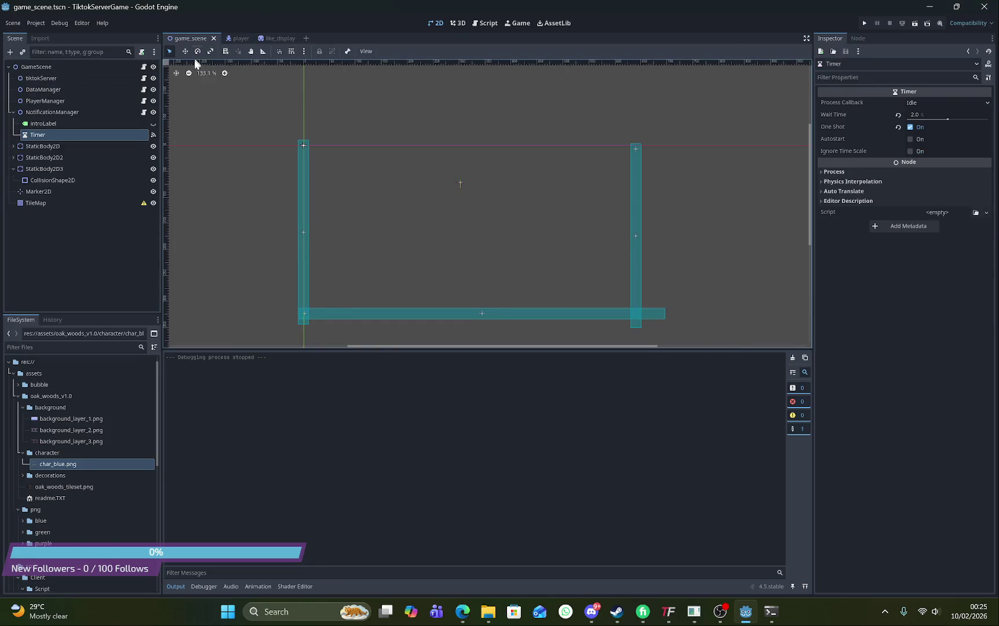
left_click(143, 68)
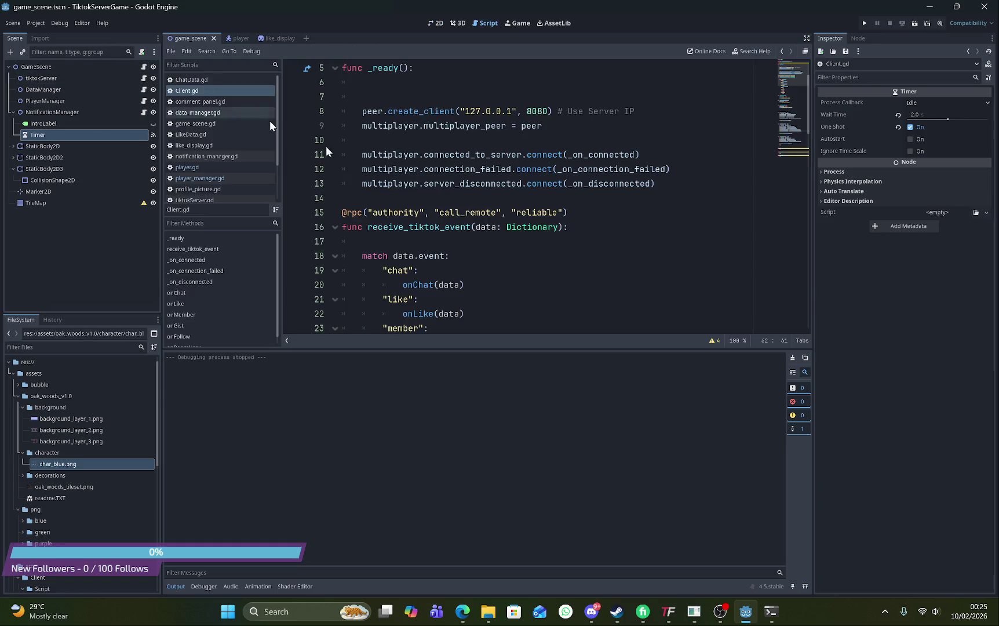
Read the spawnUser call and its documentation popup in Client.gd
scroll(533, 238, "down", 5)
scroll(534, 238, "down", 10)
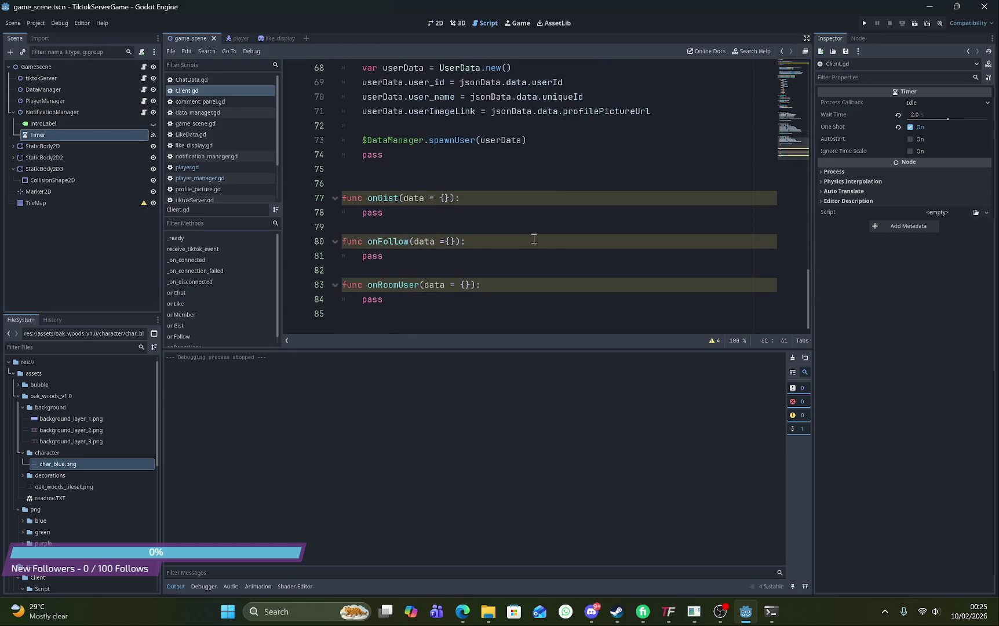
scroll(533, 238, "up", 6)
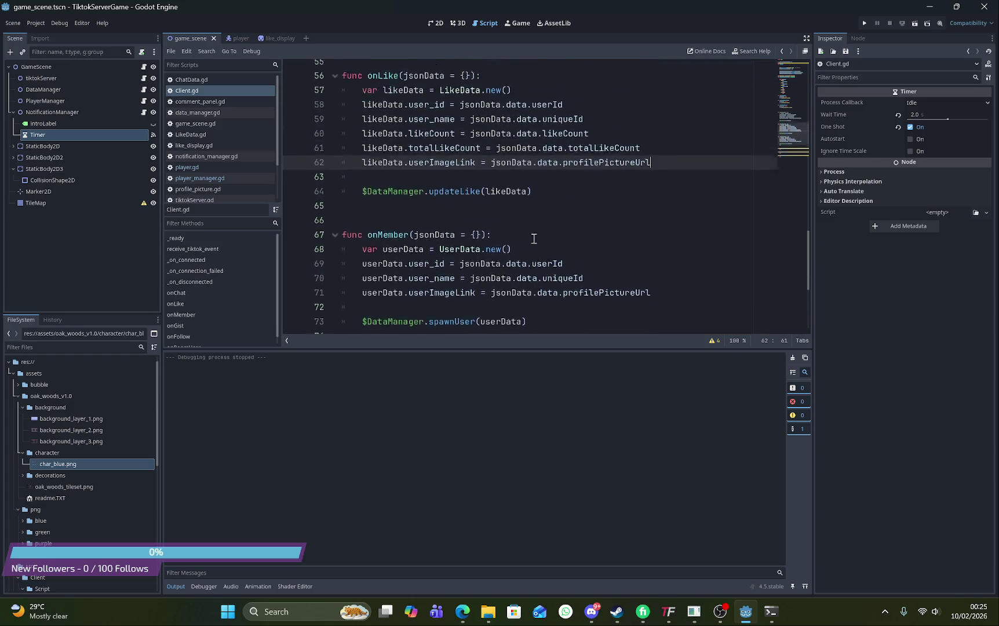
scroll(534, 239, "down", 3)
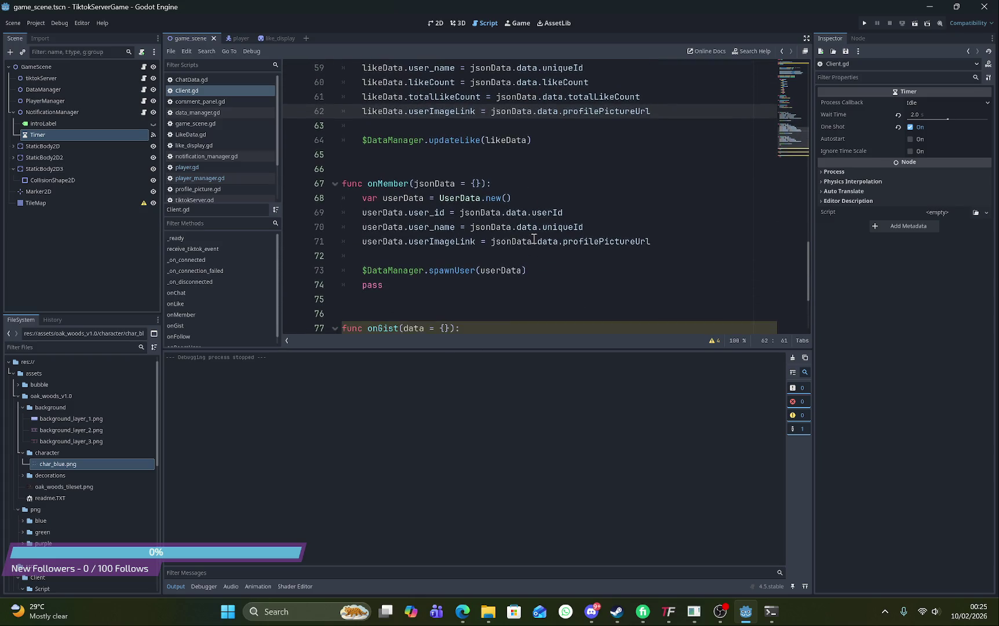
left_click(447, 272)
double_click(447, 273)
double_click(499, 270)
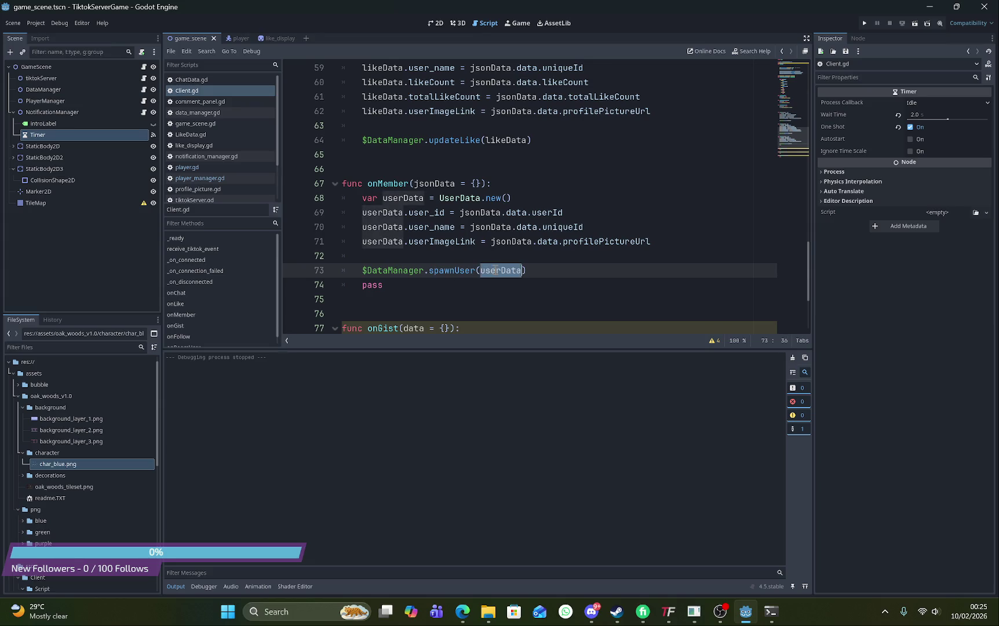
scroll(456, 264, "down", 2)
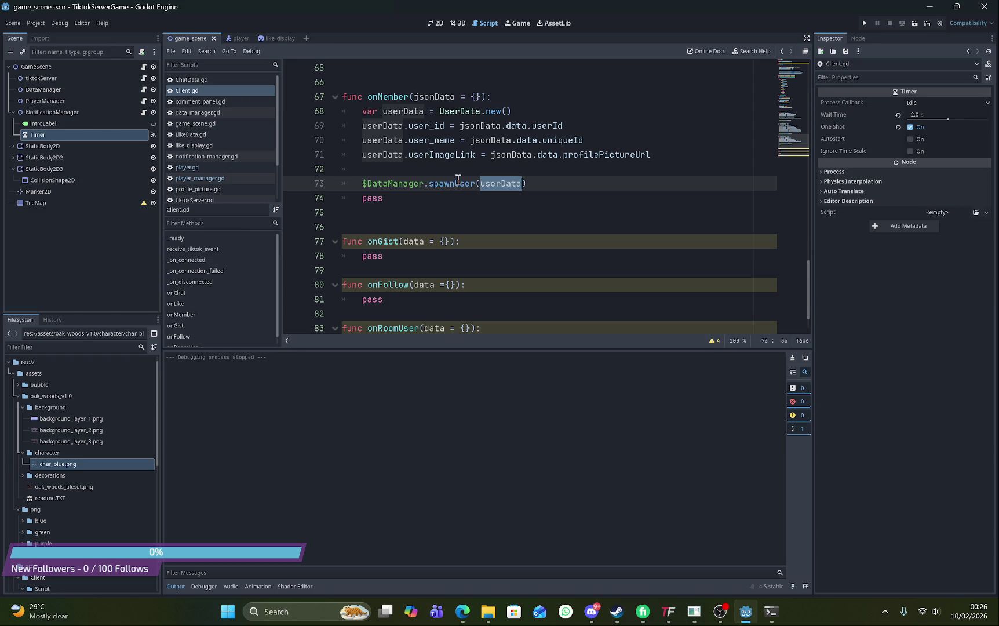
mouse_move(457, 179)
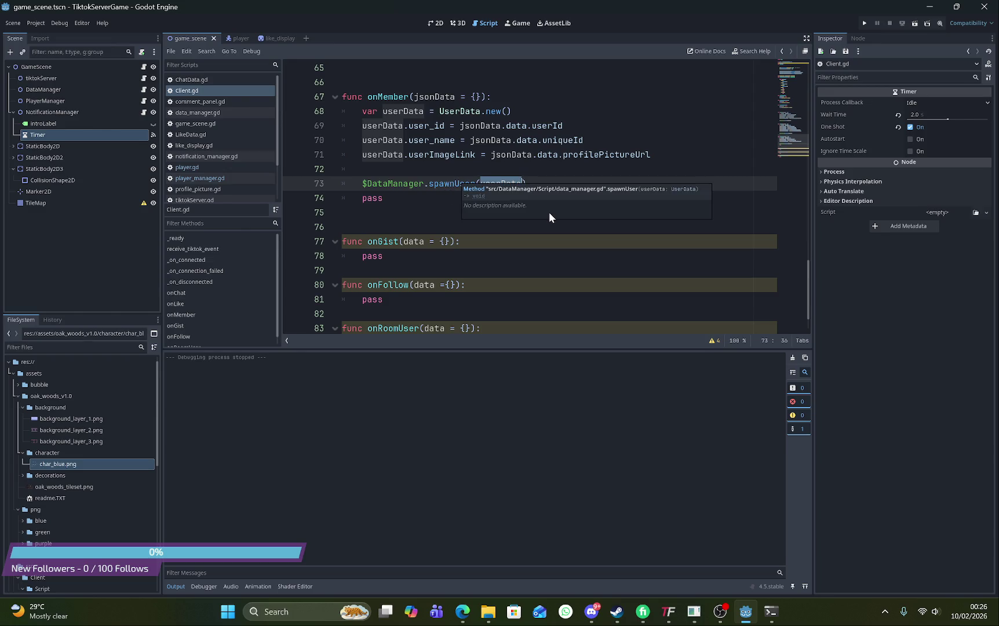
Dismiss the spawnUser popup and open notification_manager.gd from the Scene dock
left_click(476, 154)
scroll(478, 156, "up", 2)
scroll(480, 160, "up", 4)
scroll(480, 160, "down", 3)
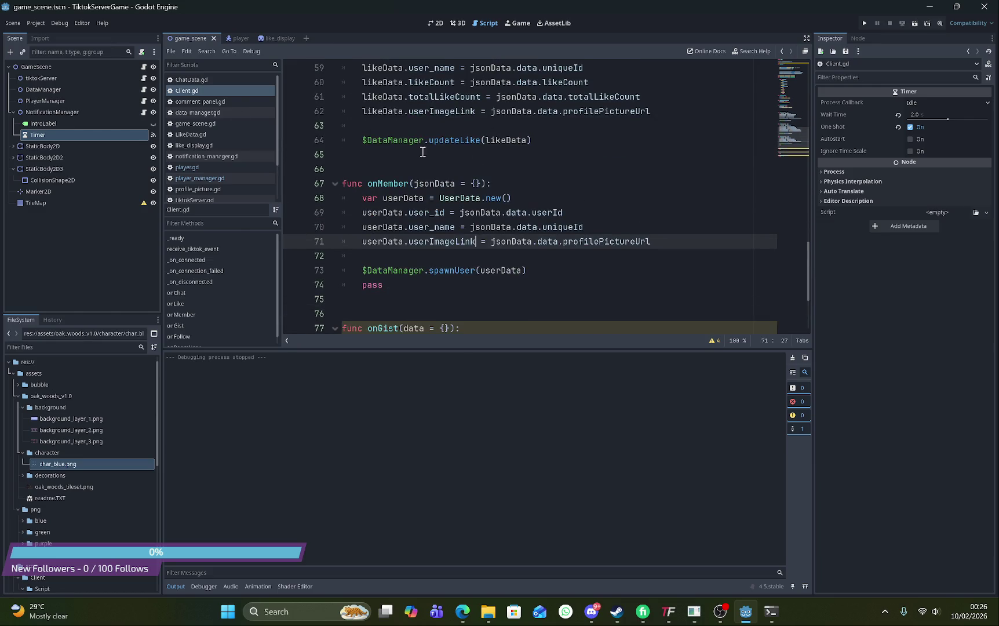
left_click(144, 112)
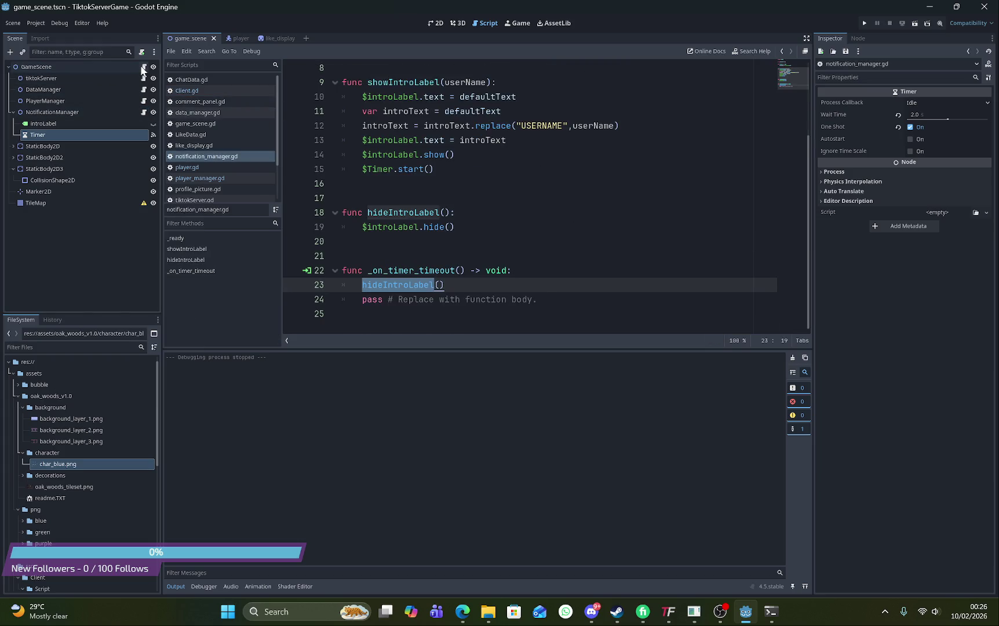
In player_manager.gd, delete the playerNode.queue_free() line from deletePlayer
left_click(143, 101)
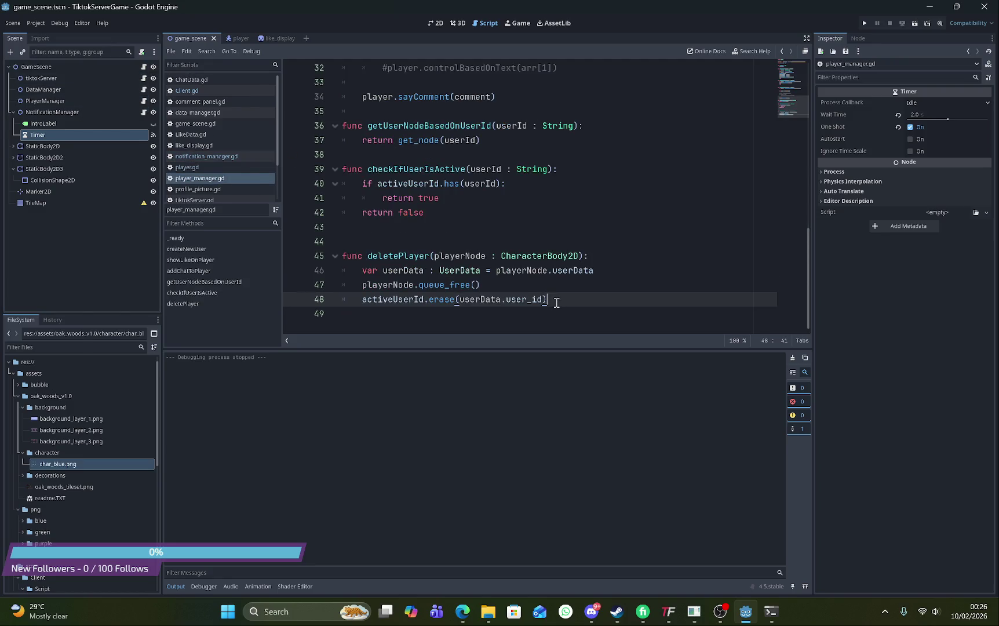
left_click(527, 285)
left_click_drag(509, 285, 416, 285)
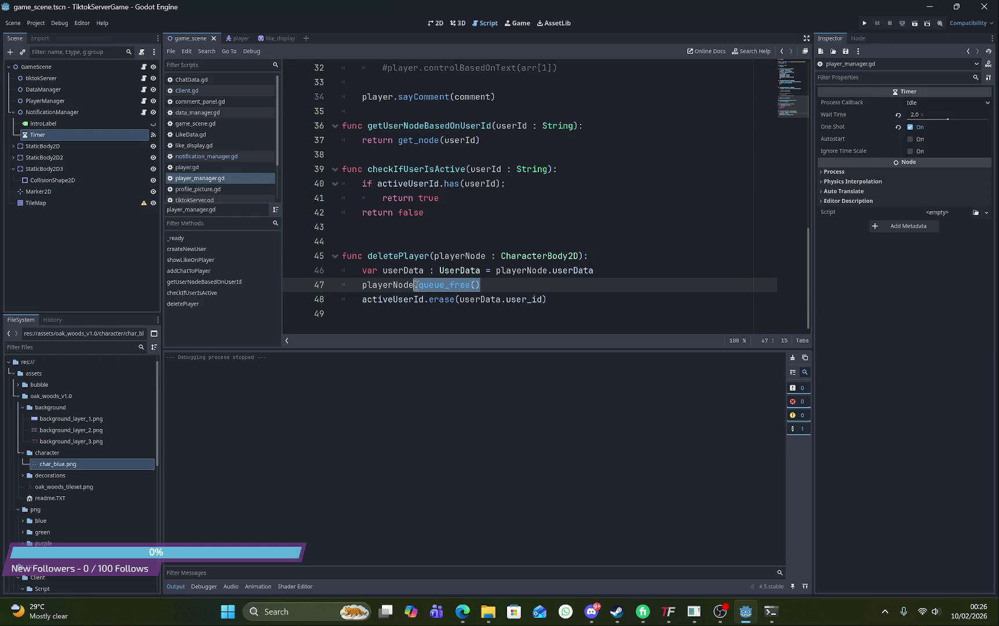
left_click(618, 277)
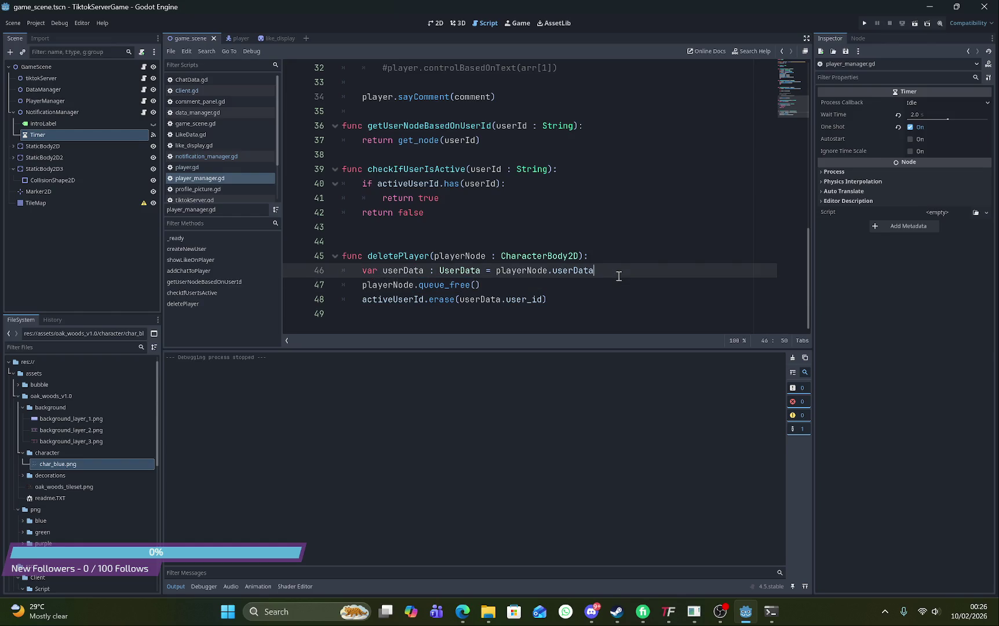
left_click(524, 285)
left_click_drag(513, 286, 353, 289)
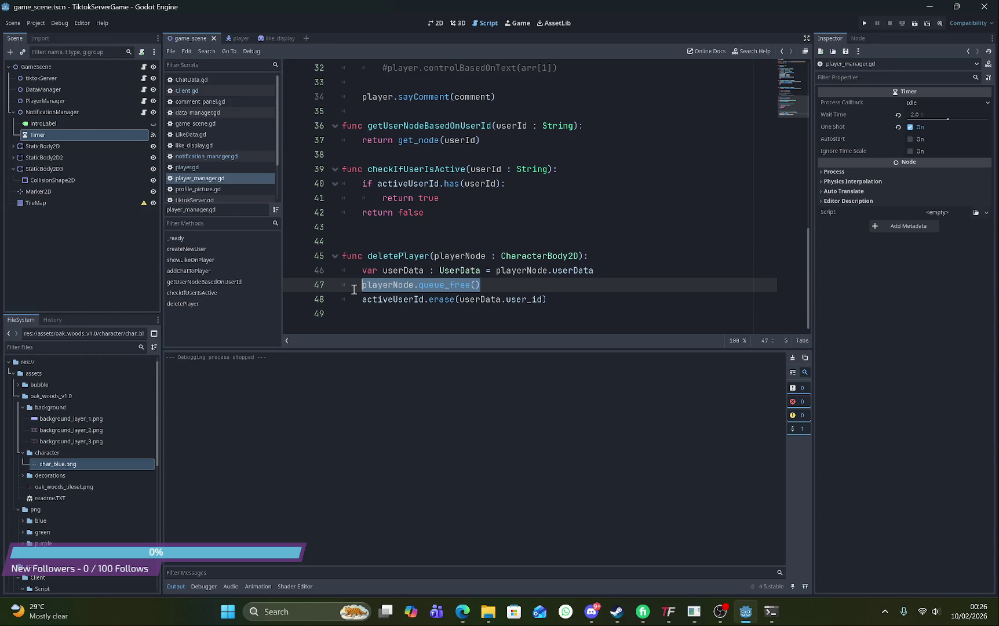
key("BackSpace")
key("BackSpace")
key("BackSpace")
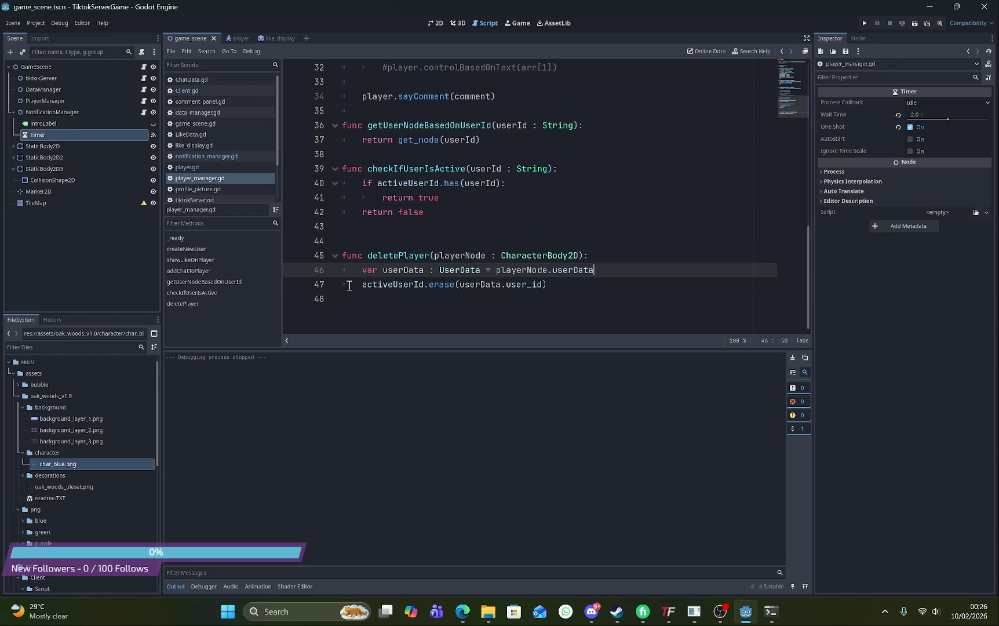
Add 'await playerNode.playerDeath()' after the erase call, copying playerDeath() from player.gd
left_click(574, 289)
key("Return")
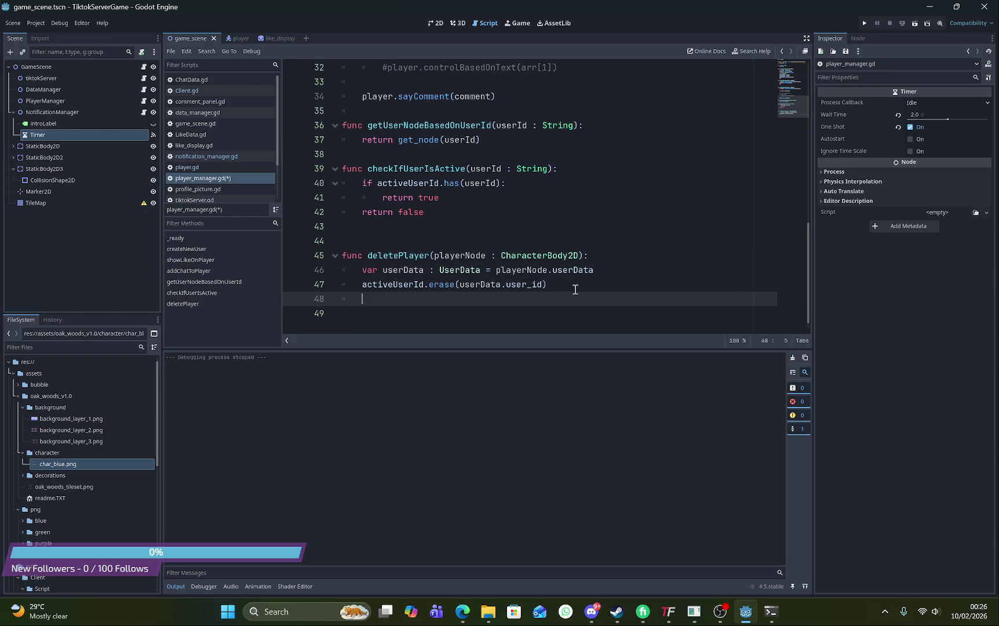
type("pla")
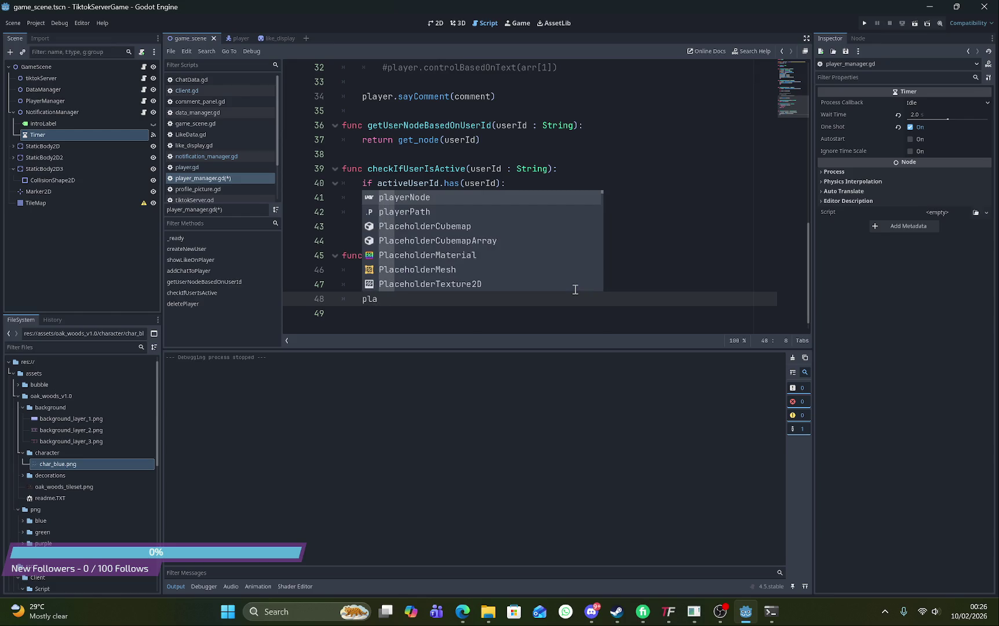
key("Return")
type(".")
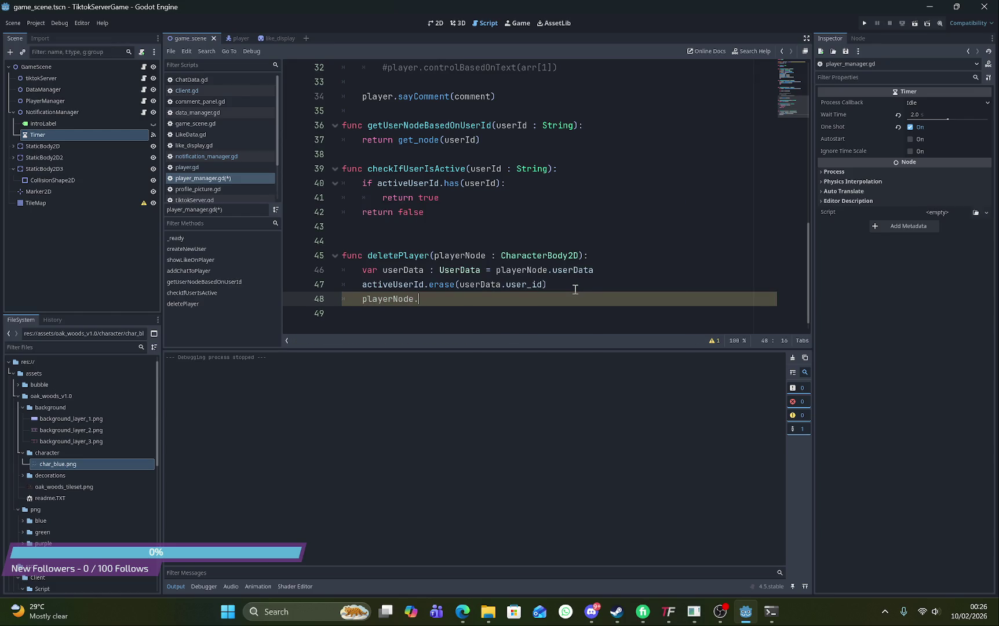
left_click(201, 166)
scroll(528, 223, "down", 15)
scroll(530, 225, "down", 5)
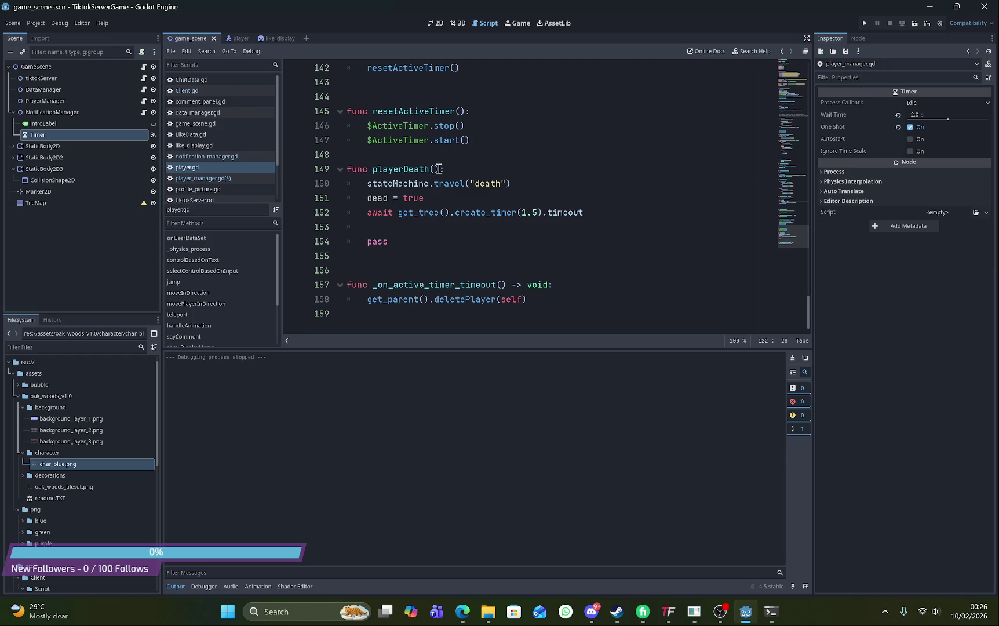
left_click_drag(439, 169, 372, 170)
key("ctrl+c")
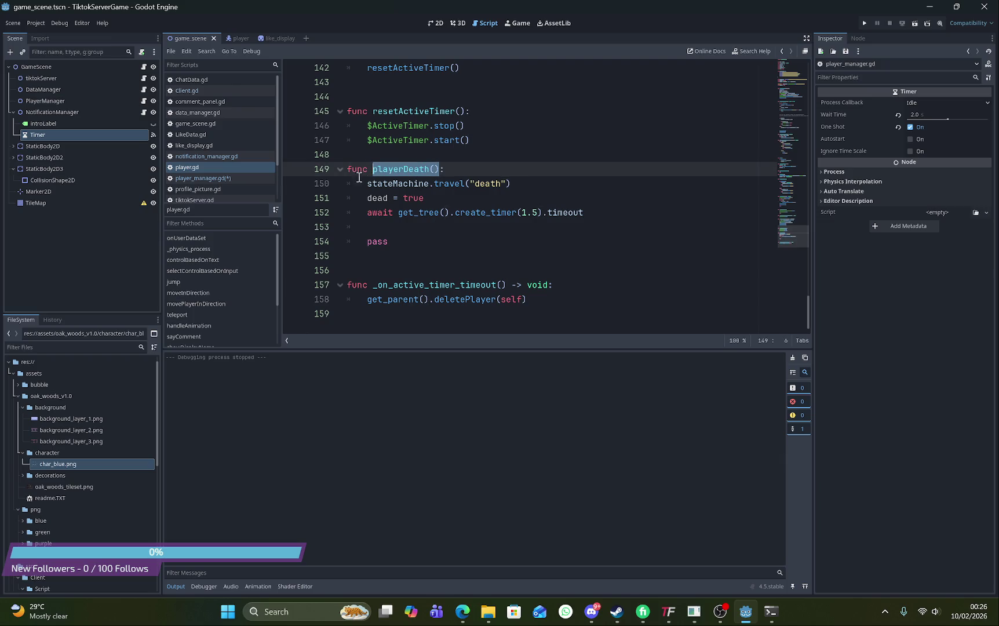
left_click(220, 178)
key("ctrl+v")
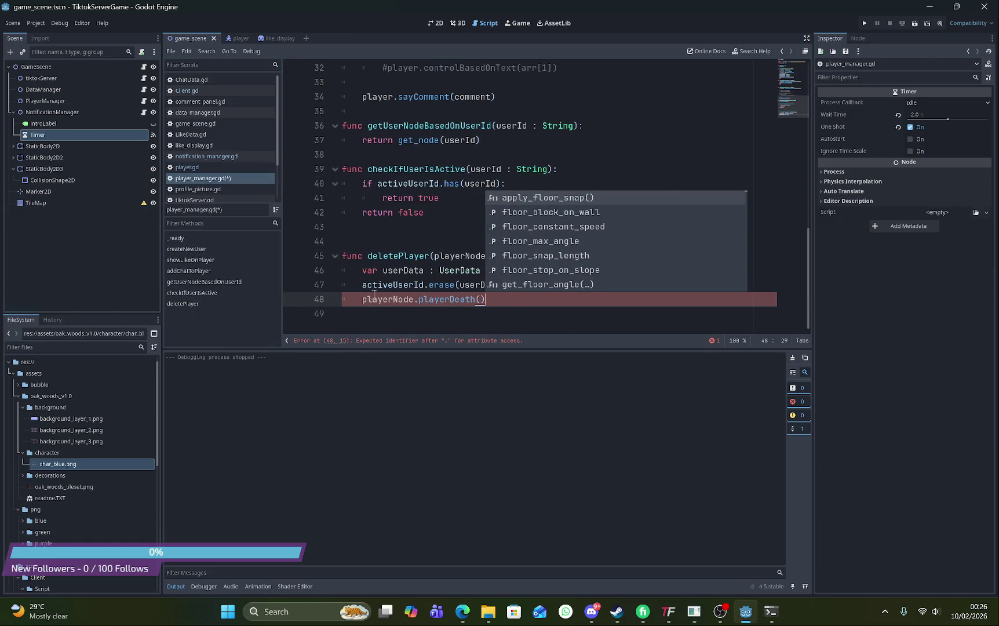
key("Home")
type("await")
Add 'playerNode.queue_free()' on line 49 after the await line
left_click(546, 295)
key("Return")
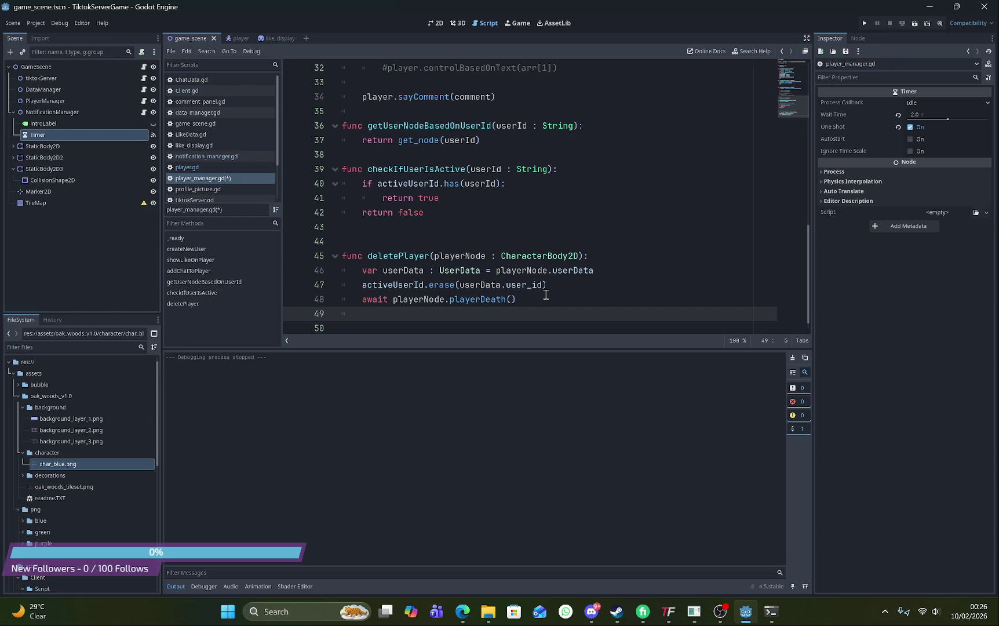
type("pla")
key("Return")
type(".qu")
key("Down")
key("Down")
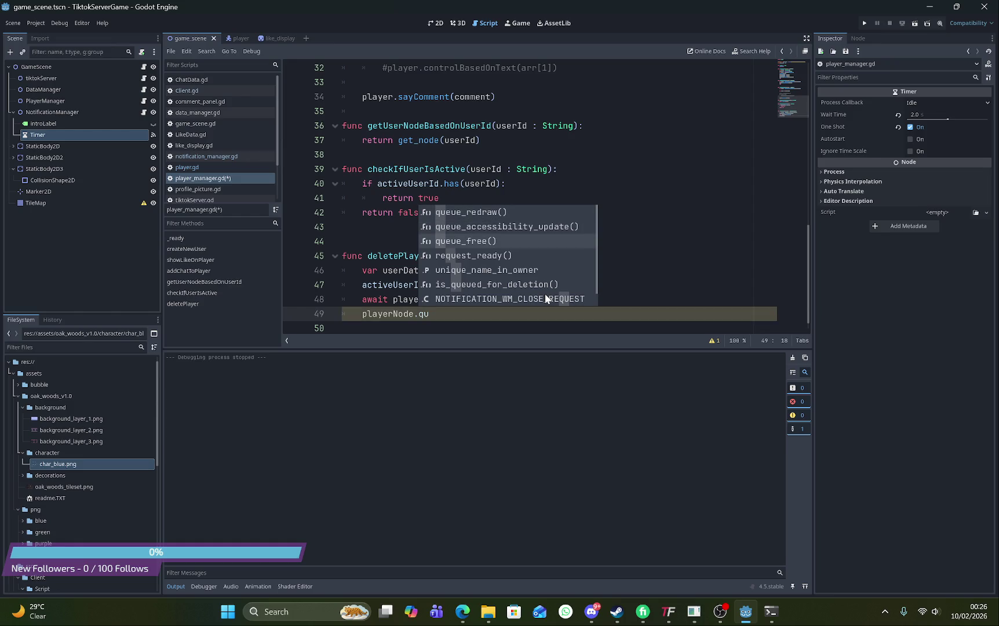
key("Return")
left_click(205, 168)
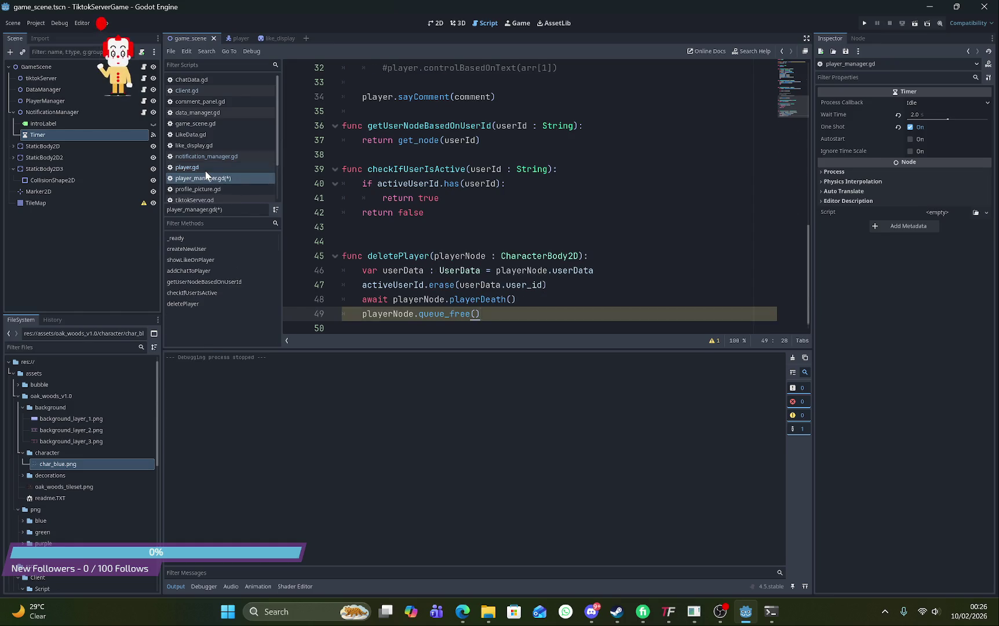
left_click(208, 178)
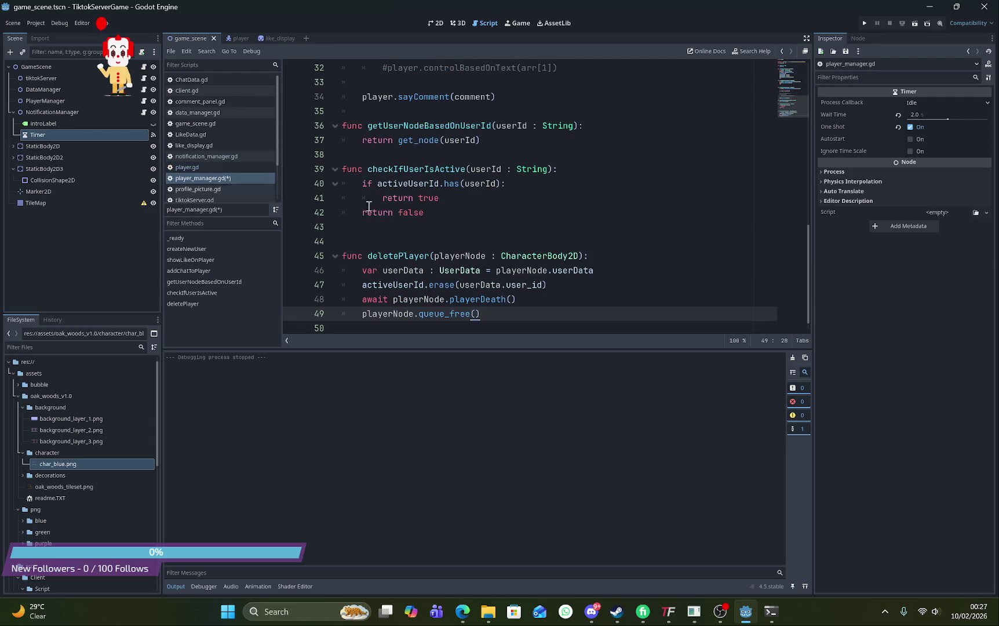
Save player_manager.gd and run the current scene to check the server connection
key("ctrl+s")
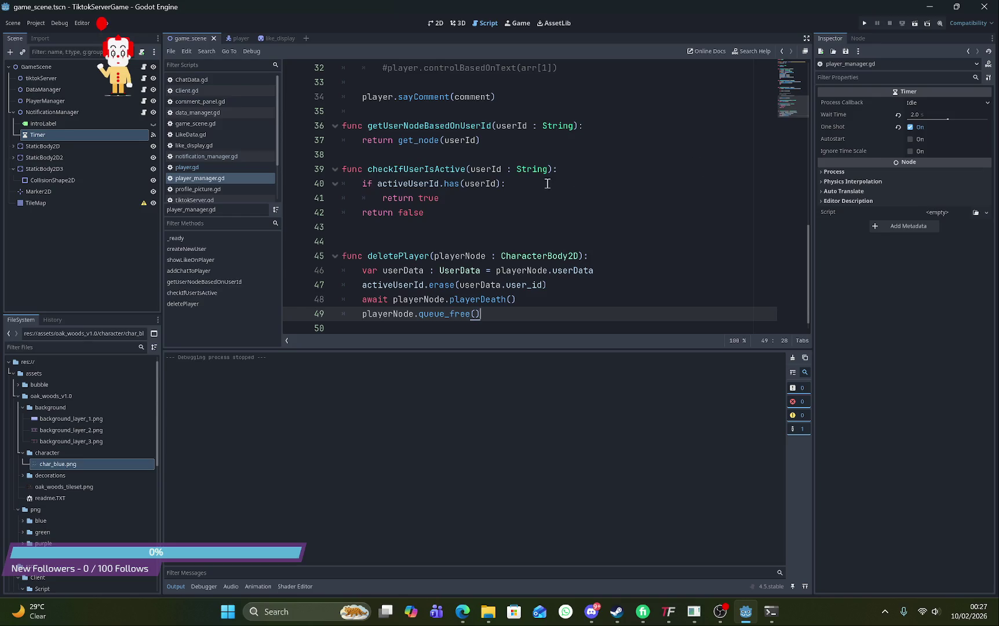
left_click(916, 26)
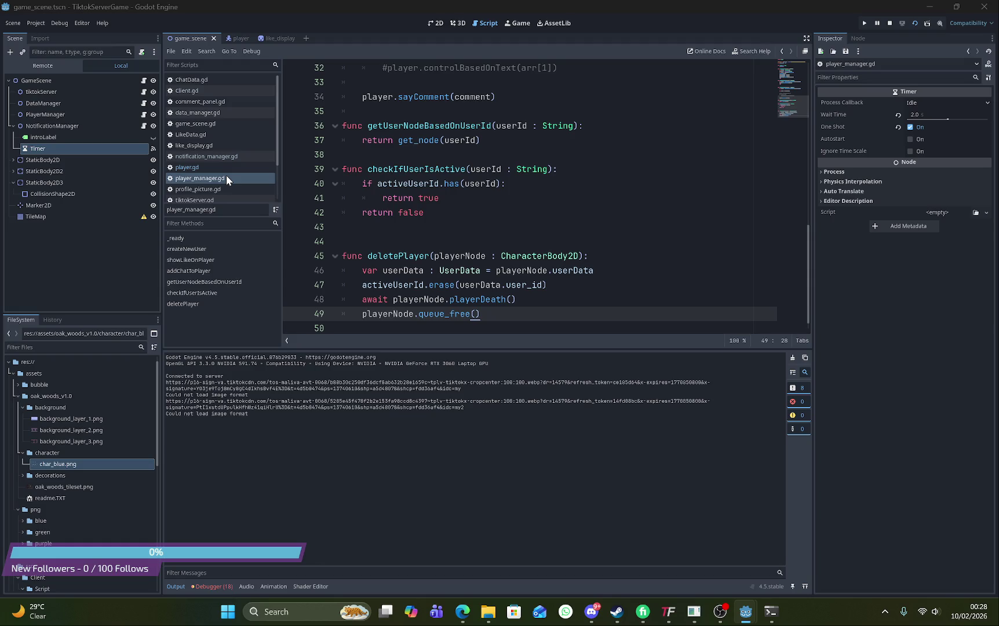
Open the player scene in 2D and inspect CharacterName, ProfilePicture, commentPanel and Label2
left_click(72, 138)
left_click(434, 23)
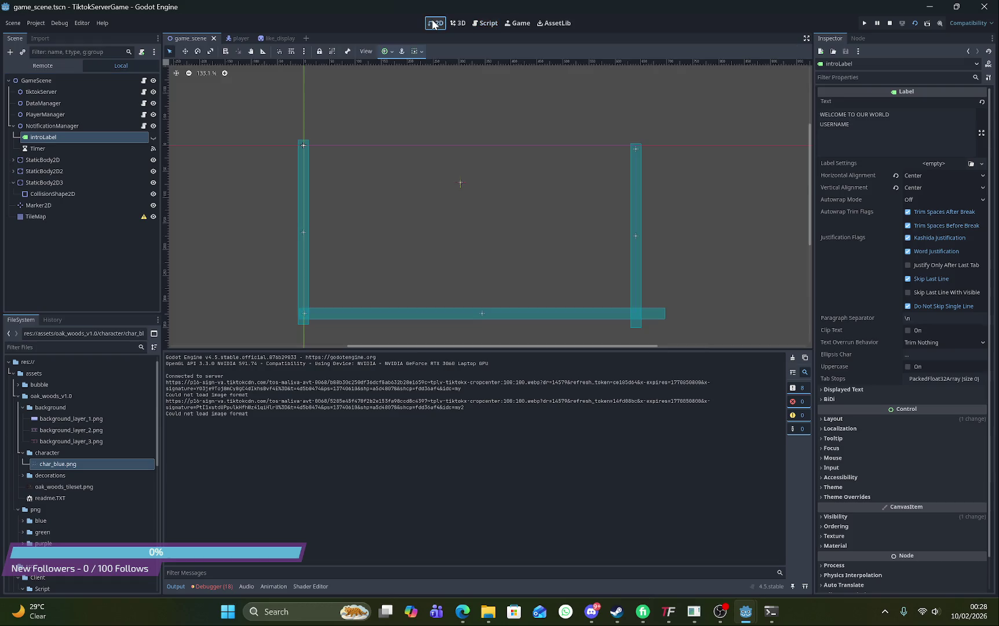
left_click(241, 38)
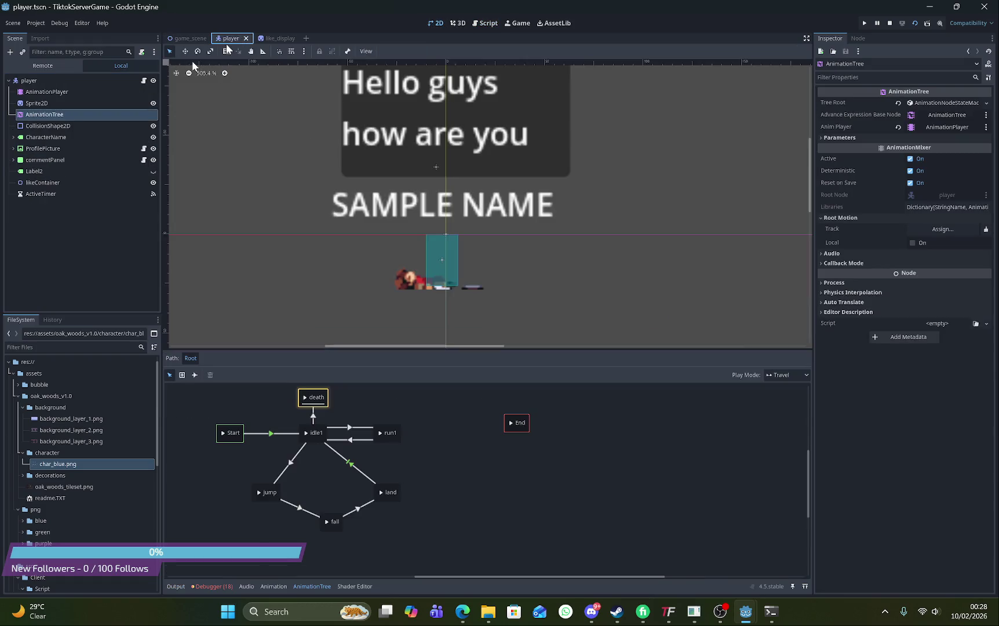
left_click(58, 138)
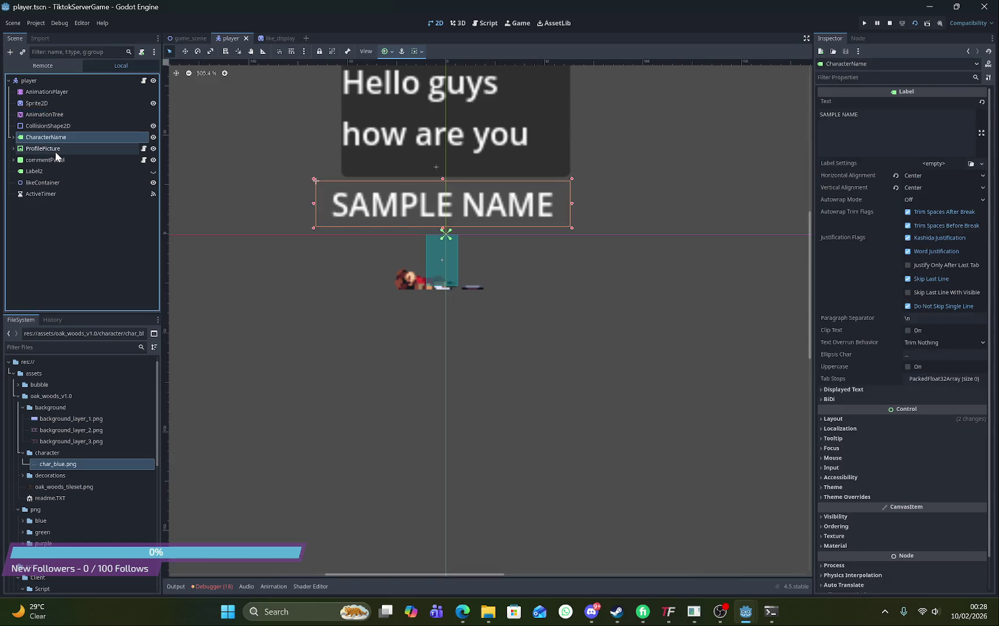
left_click(56, 151)
left_click(56, 161)
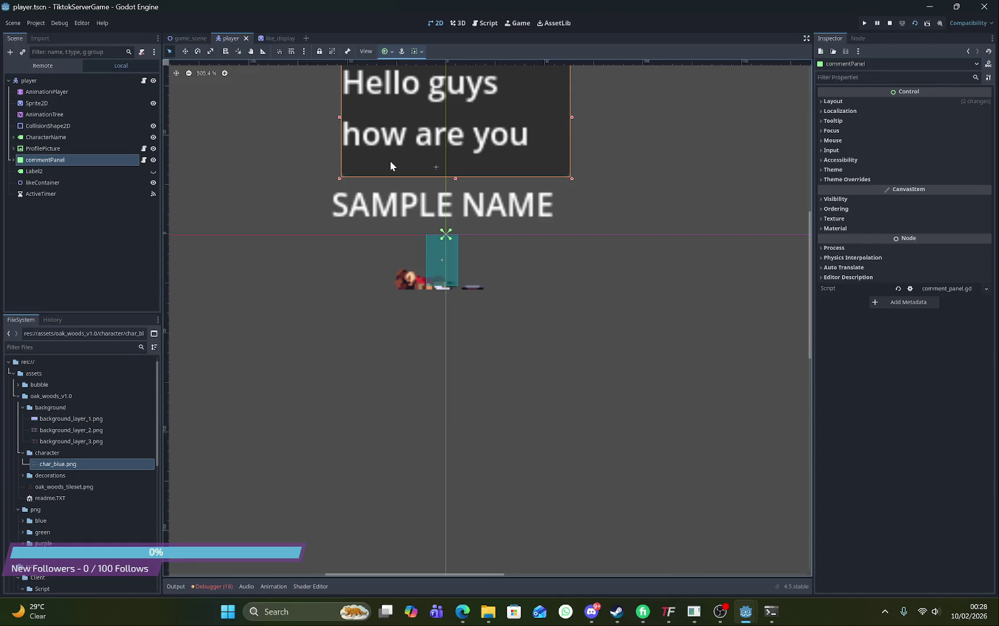
scroll(394, 207, "down", 3)
scroll(394, 207, "up", 3)
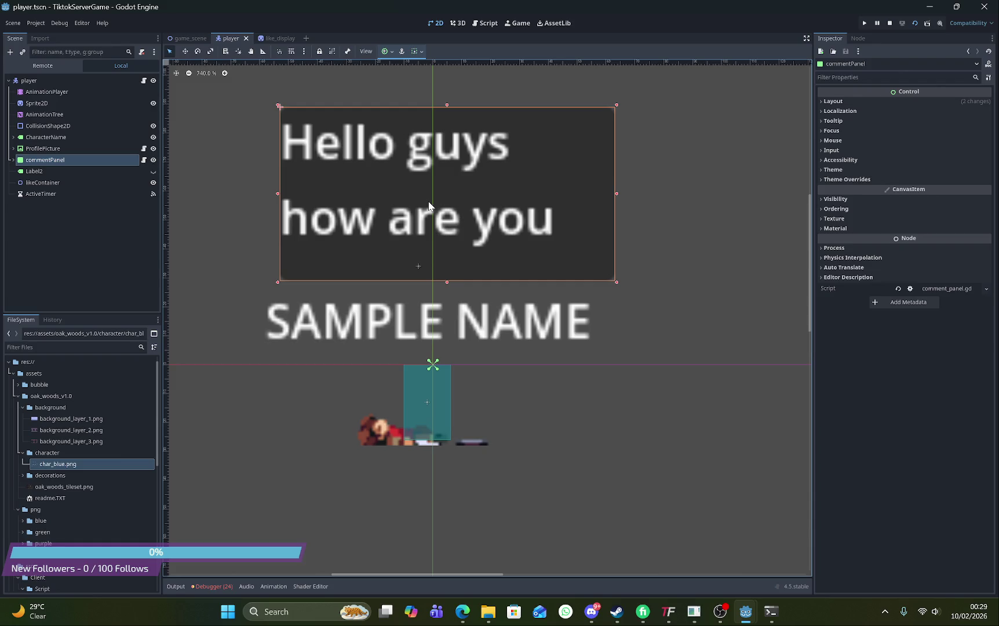
left_click(66, 170)
left_click(74, 158)
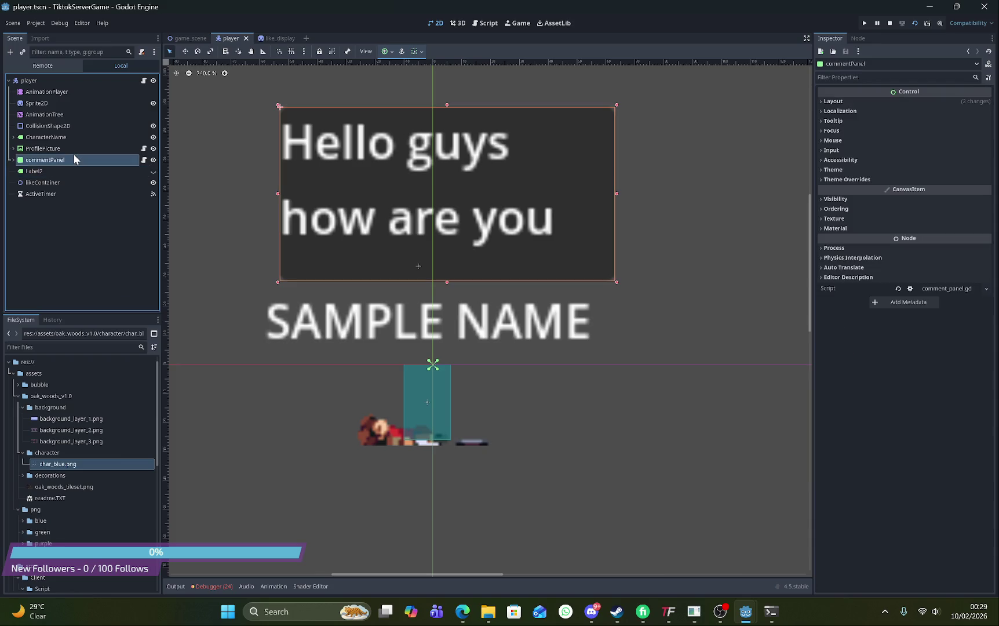
left_click(60, 168)
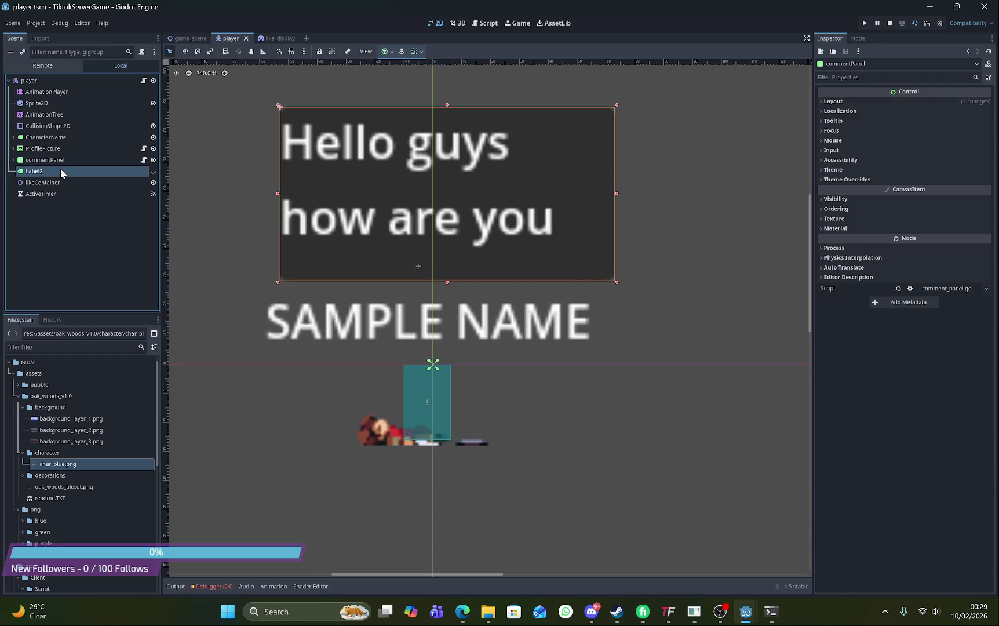
Set Label2's Normal style override to a new StyleBoxFlat and copy it onto Focus
scroll(839, 176, "down", 1)
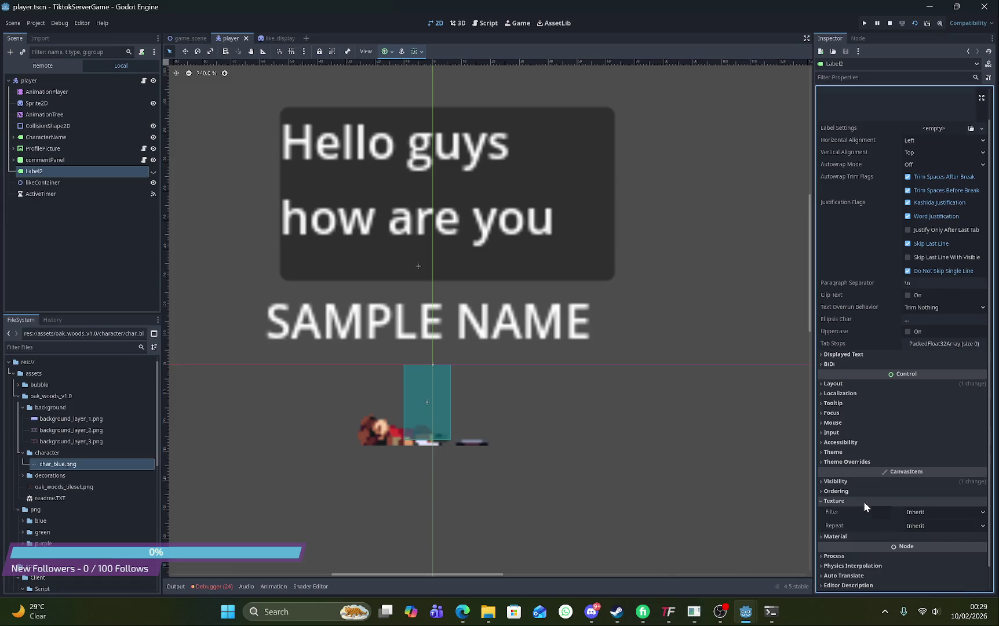
left_click(933, 512)
left_click(867, 462)
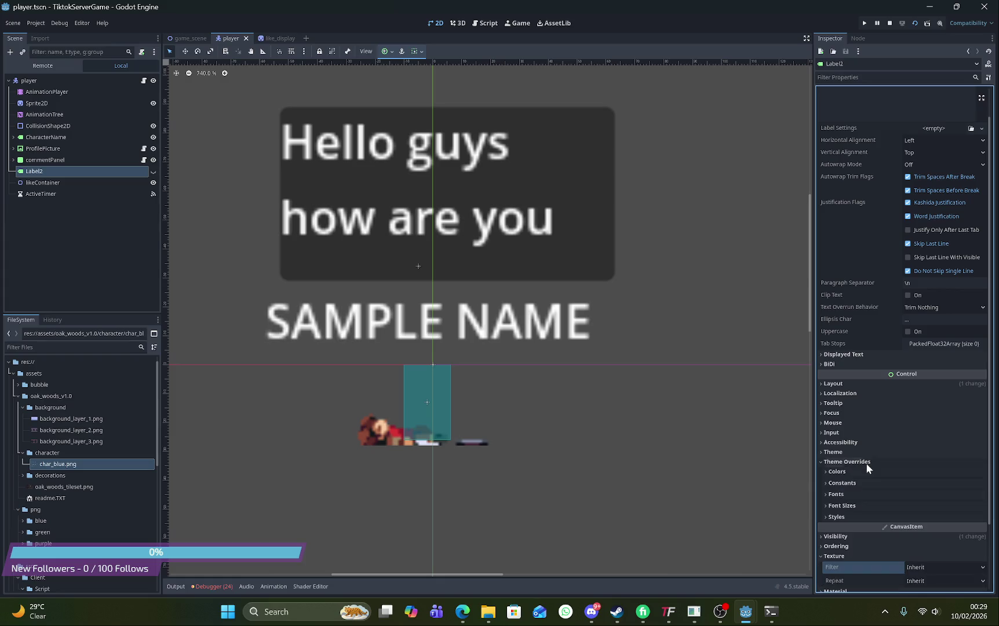
left_click(849, 515)
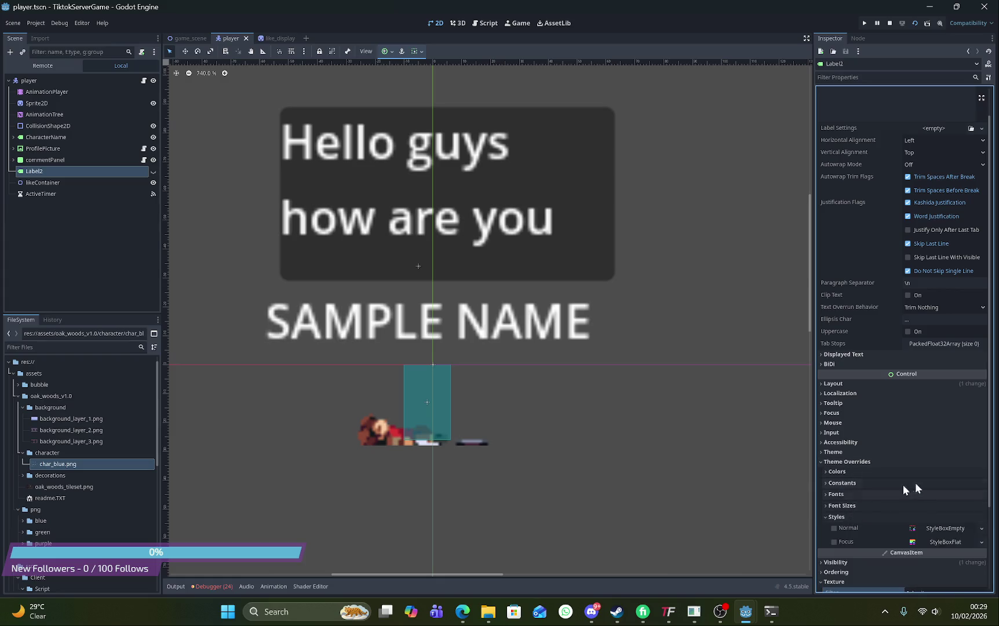
left_click(966, 526)
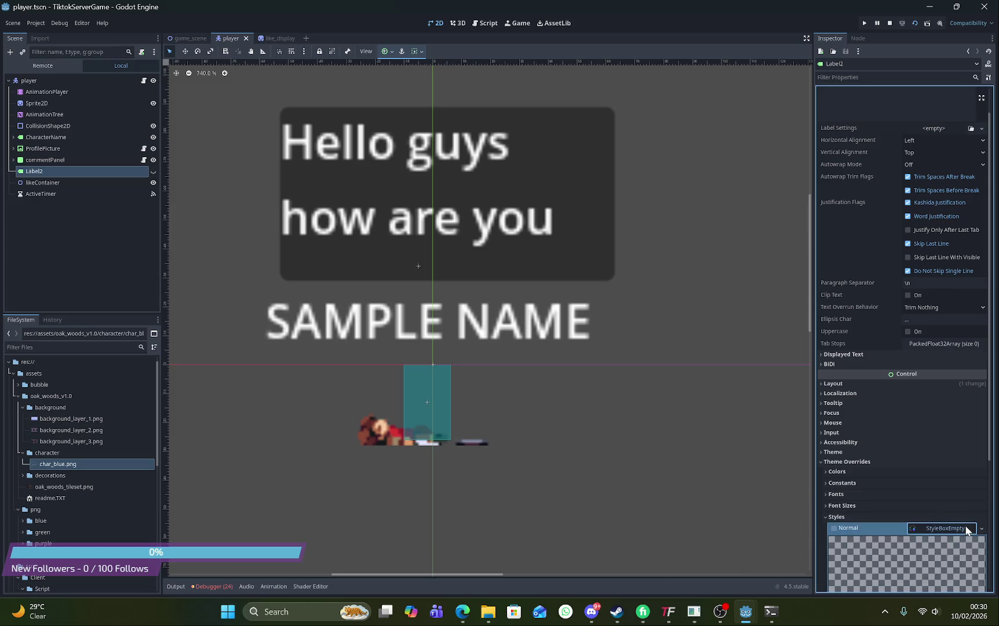
scroll(965, 527, "down", 3)
left_click(980, 340)
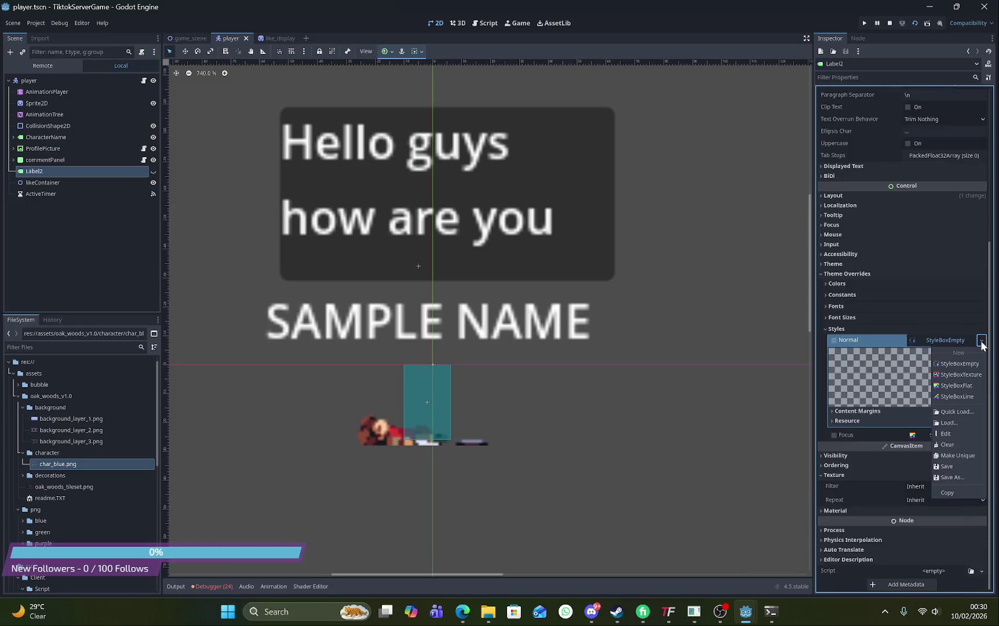
left_click(959, 386)
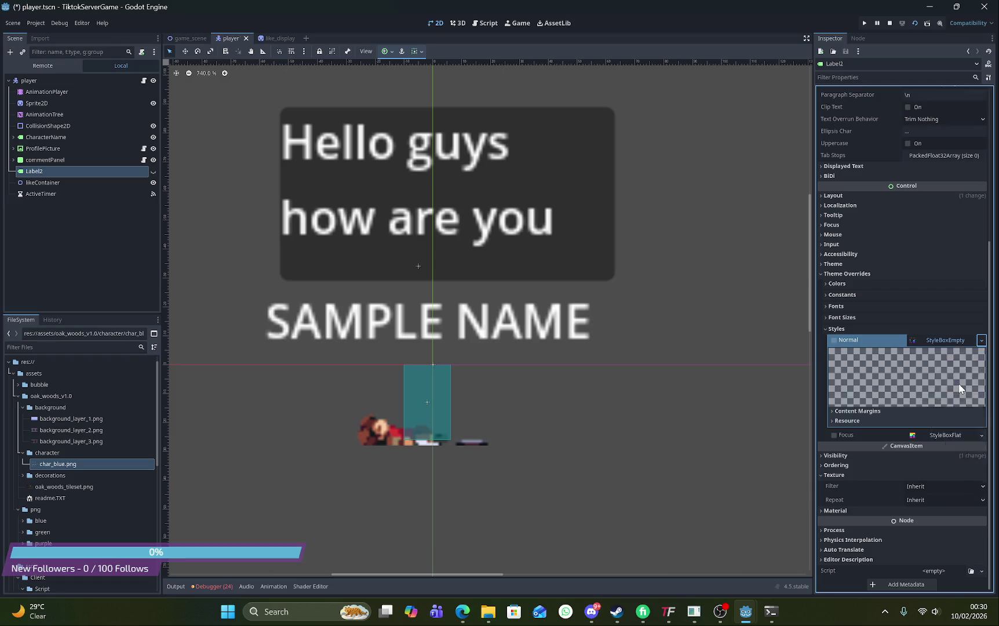
left_click(938, 340)
left_click_drag(933, 424, 932, 438)
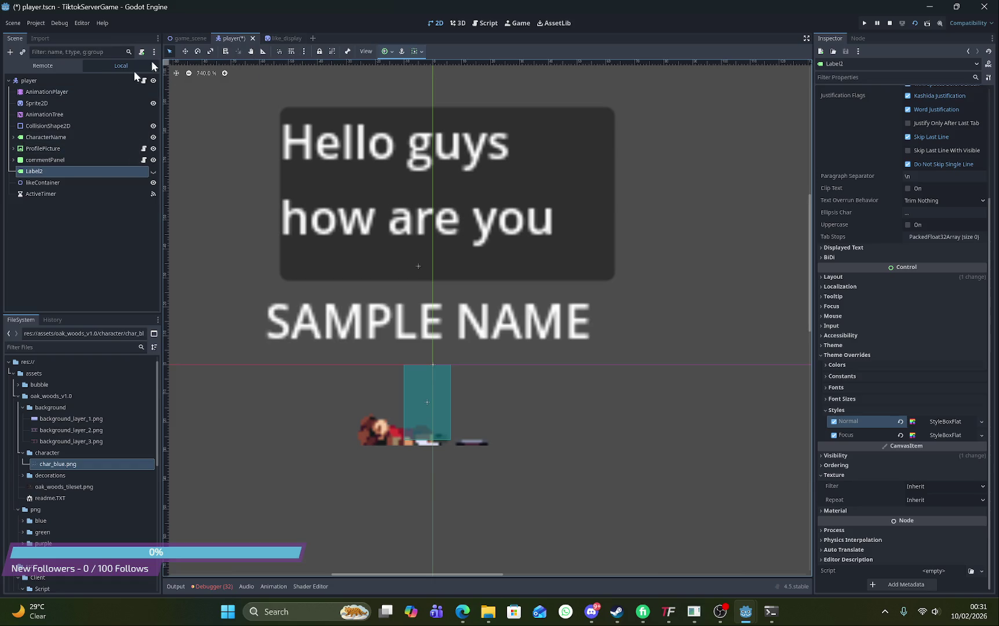
Set the player's ActiveTimer Wait Time to 120 s, save the scene, and switch to game_scene
left_click(51, 80)
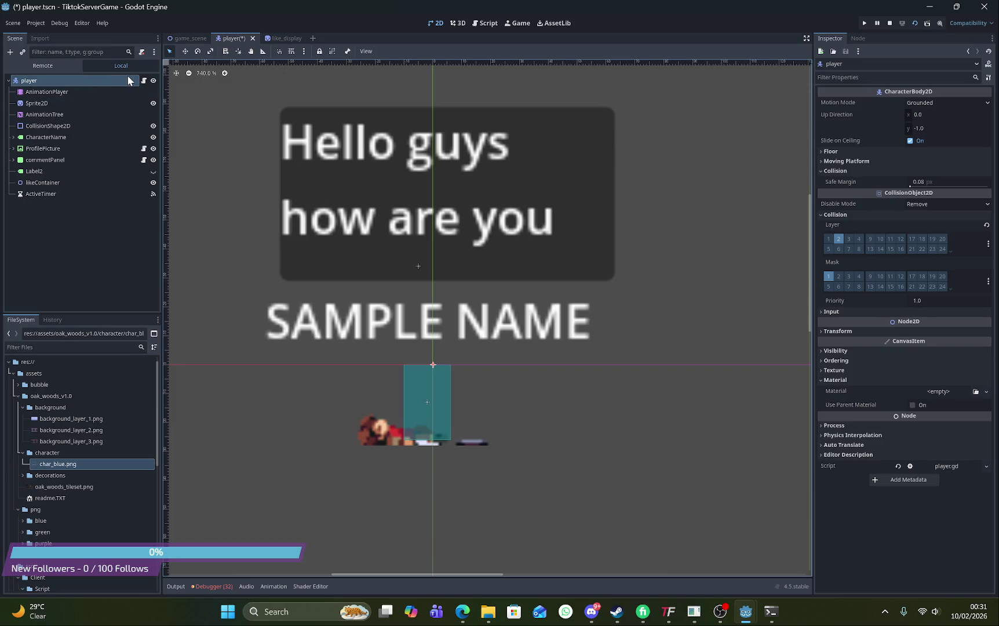
left_click(46, 194)
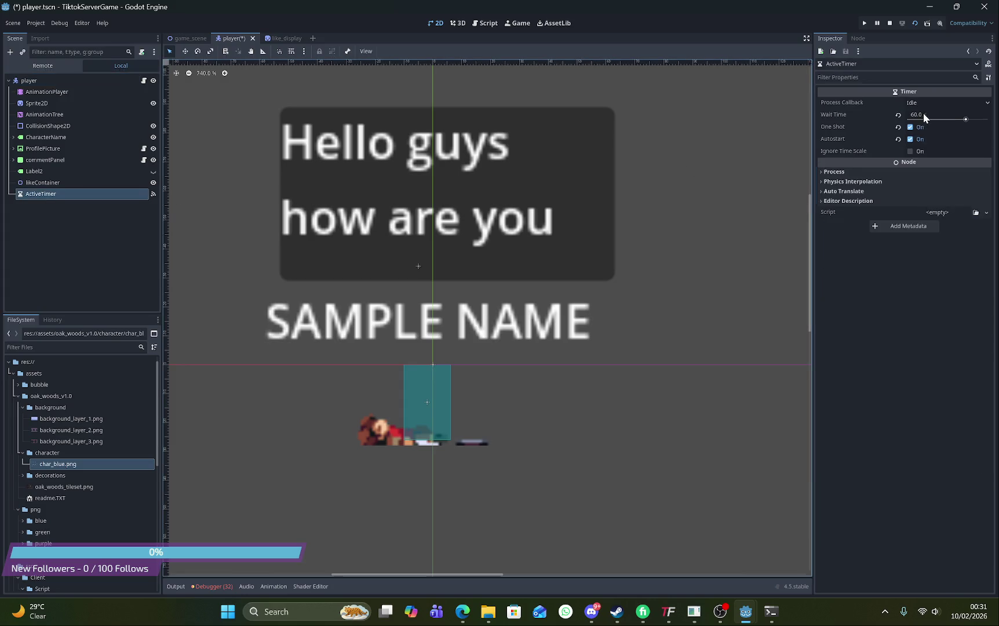
left_click(924, 114)
type("120")
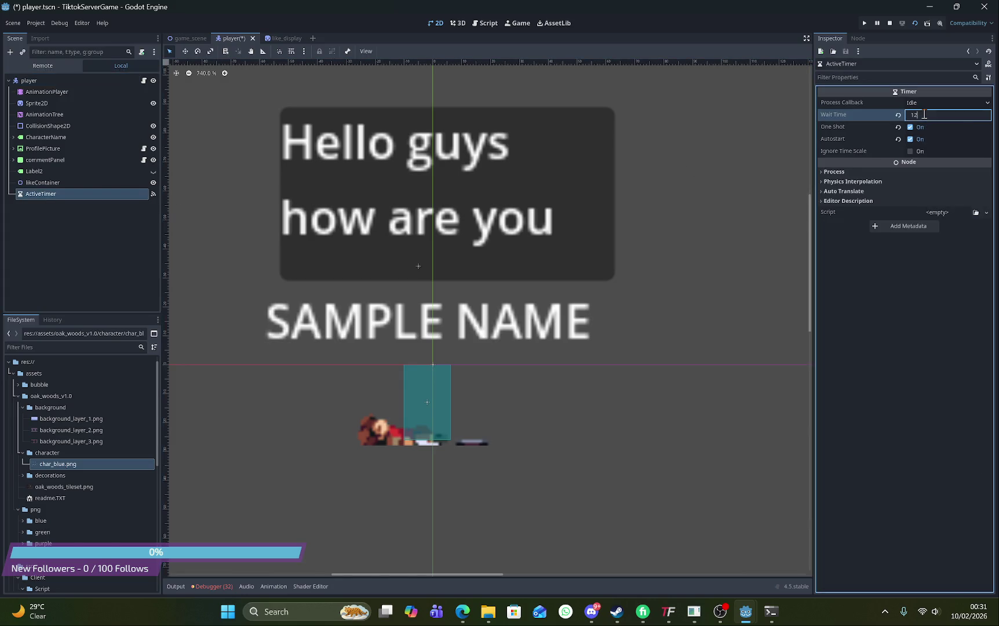
key("Return")
key("ctrl+s")
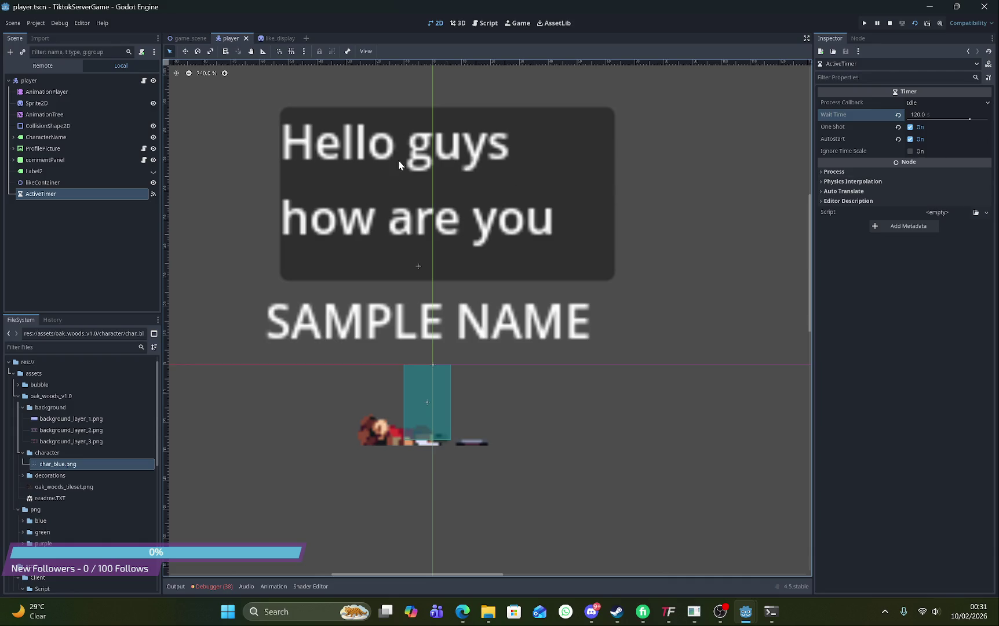
left_click(198, 38)
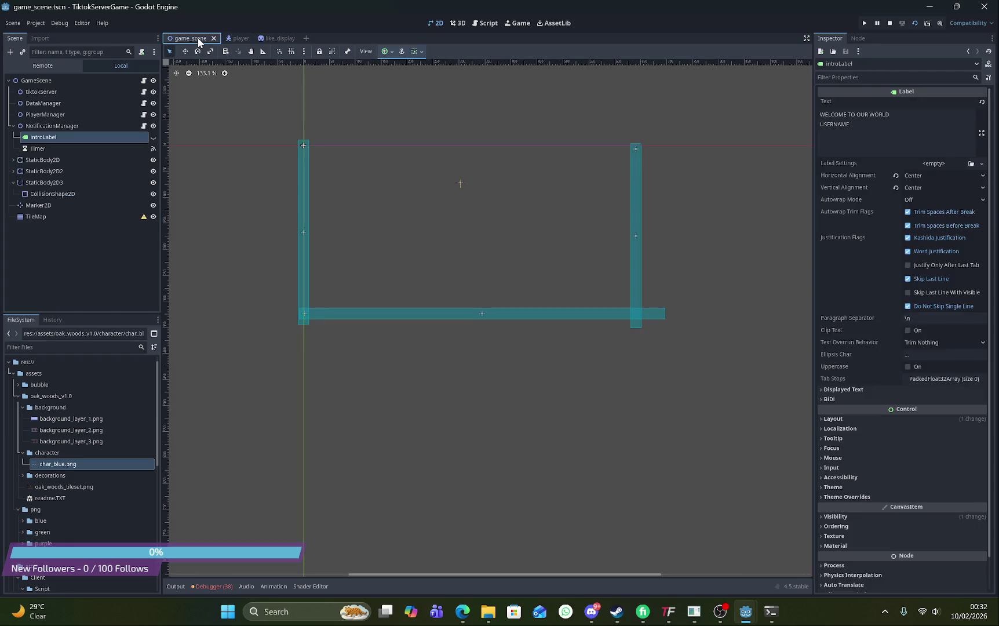
Search 'Node' in the Create New Node chooser under GameScene, then close it without adding anything
left_click(52, 125)
left_click(35, 81)
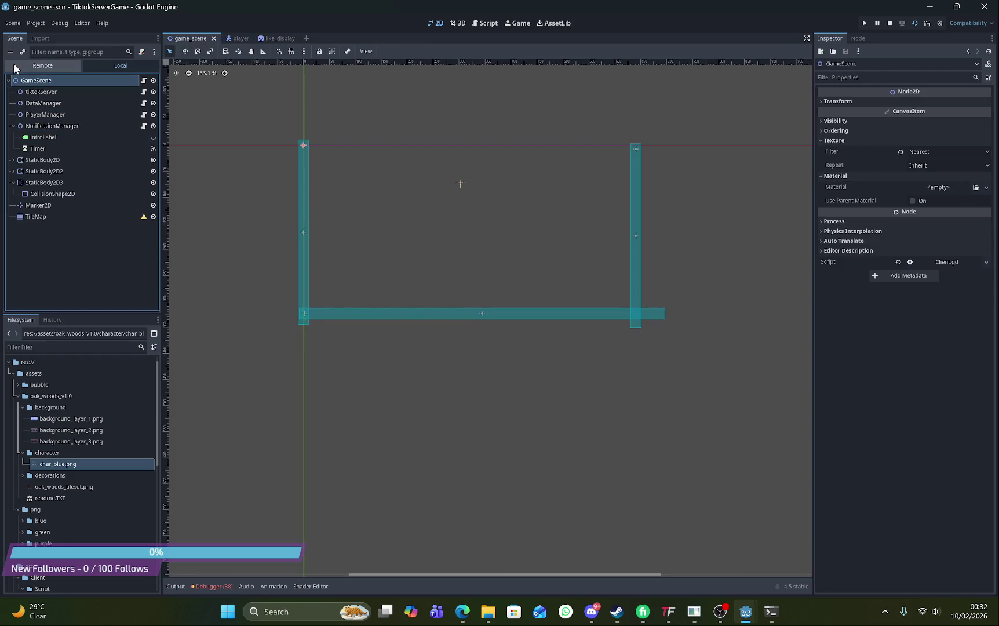
left_click(10, 51)
type("Node")
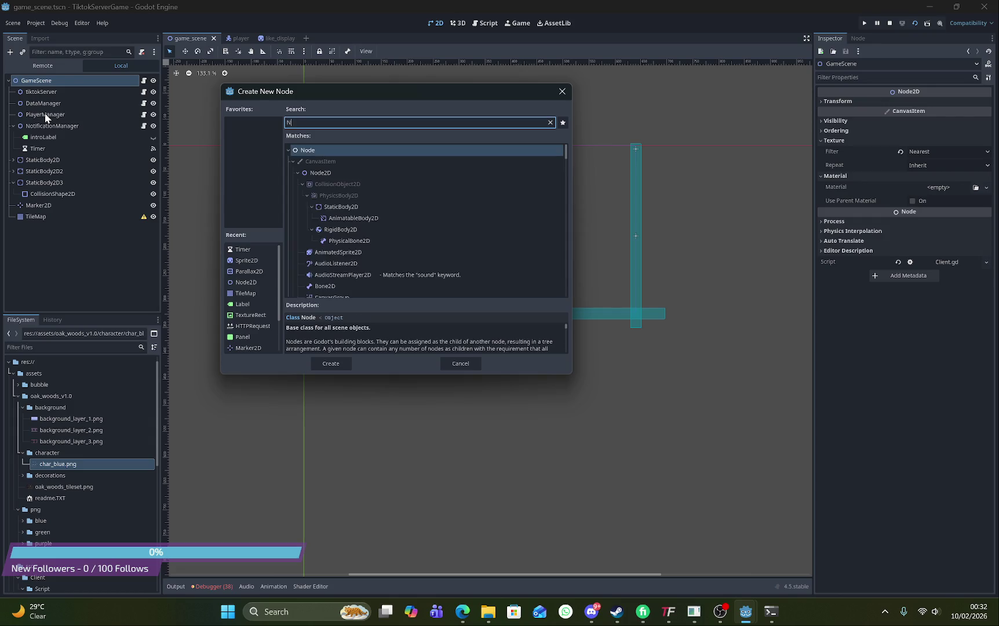
left_click(562, 91)
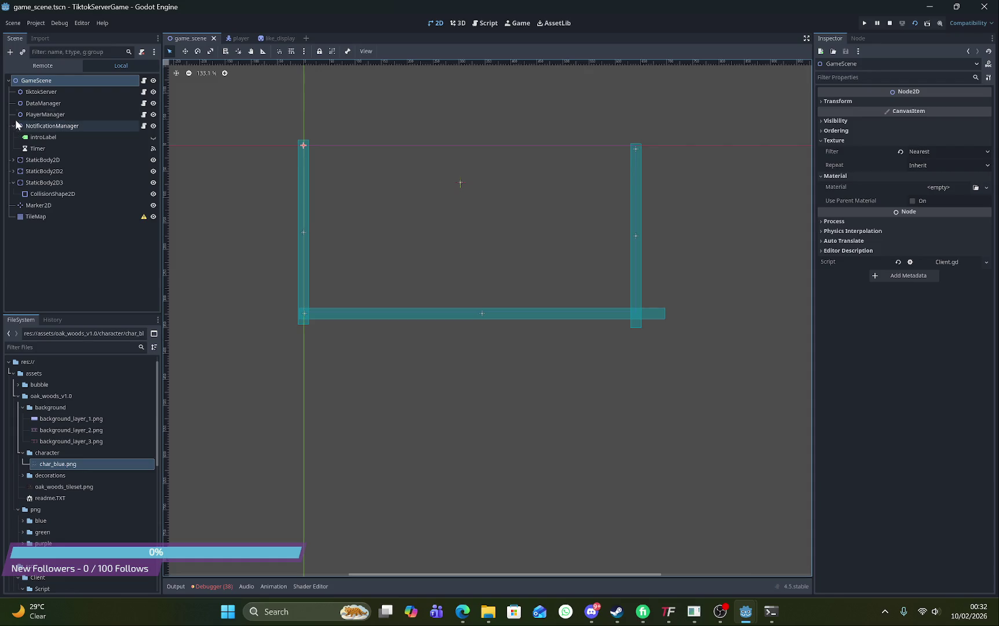
Open Create New Node for PlayerManager with an empty search, then bring up Windows search
left_click(45, 113)
left_click(9, 52)
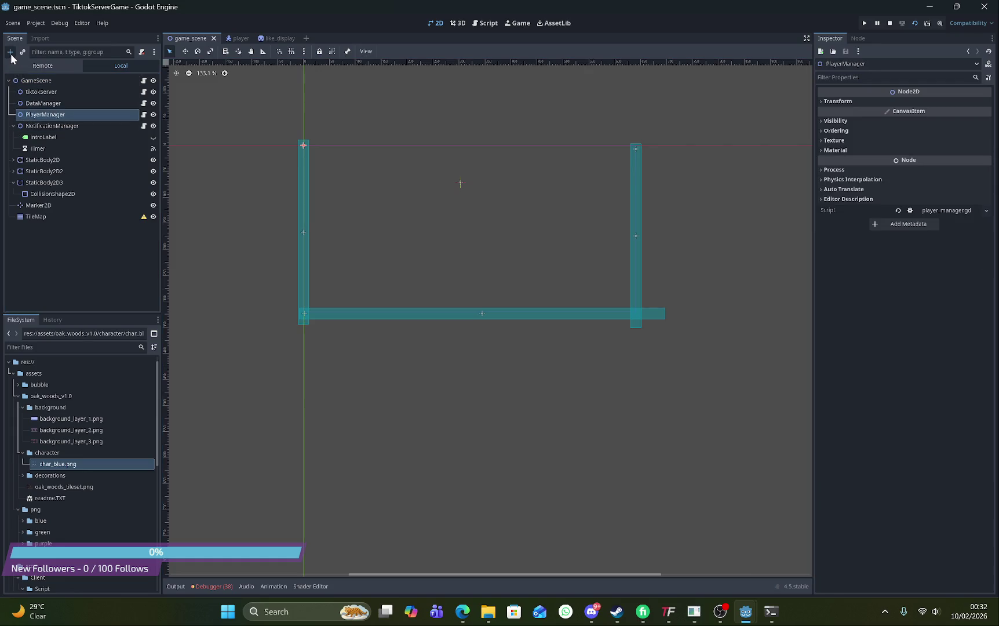
type("Lobby")
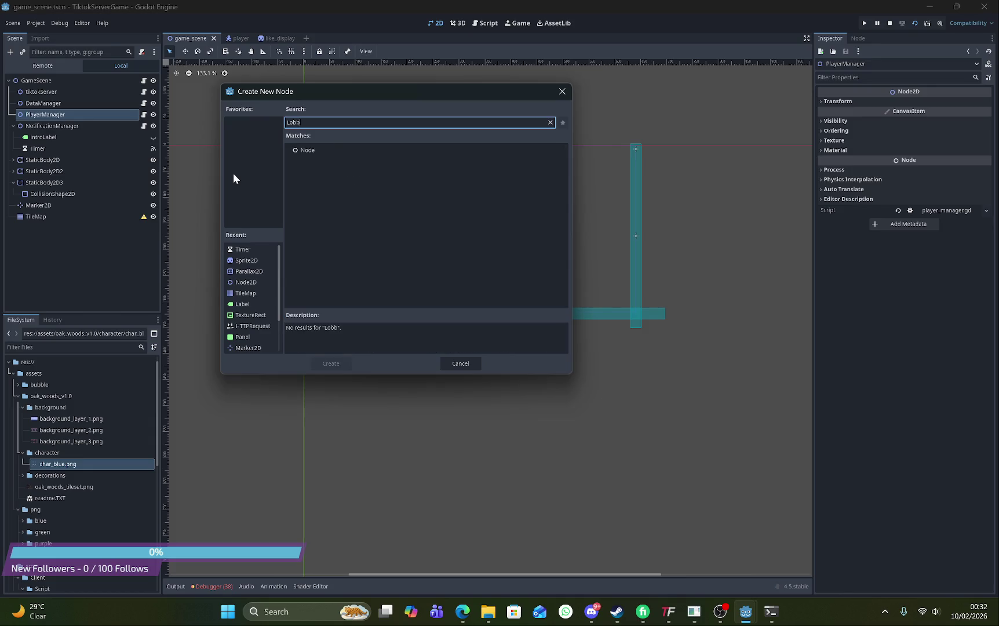
key("BackSpace")
key("BackSpace")
key("BackSpace")
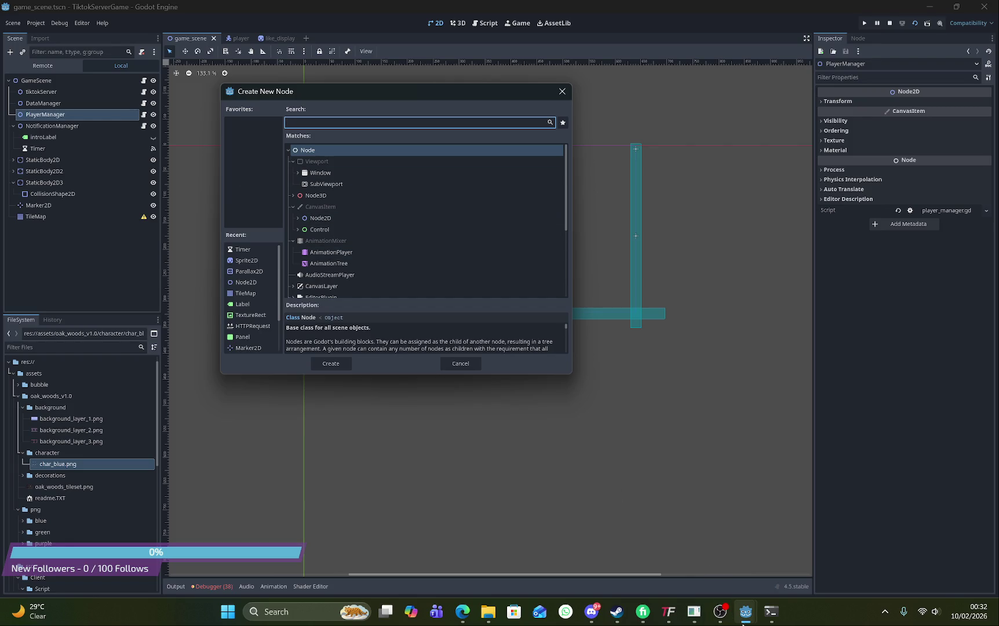
left_click(323, 619)
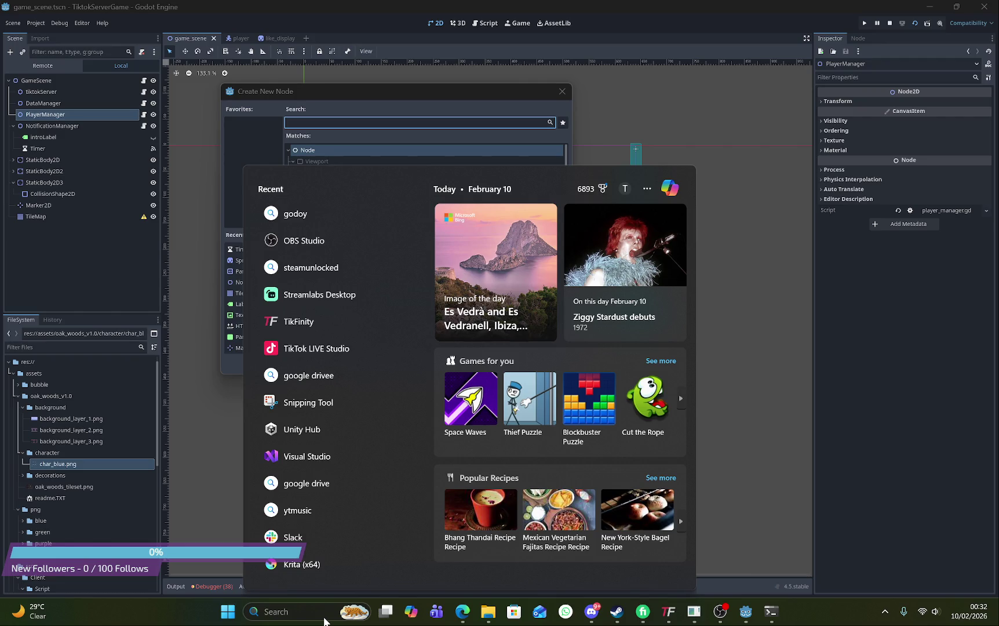
Launch Steam by searching 'ste', check its downloads list, then minimize it
type("ste")
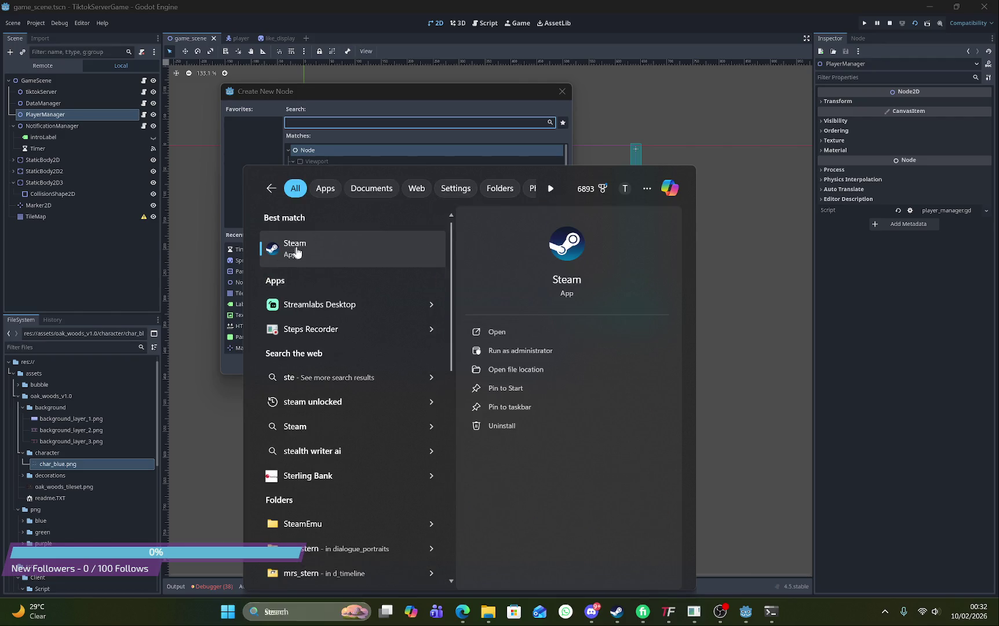
left_click(296, 252)
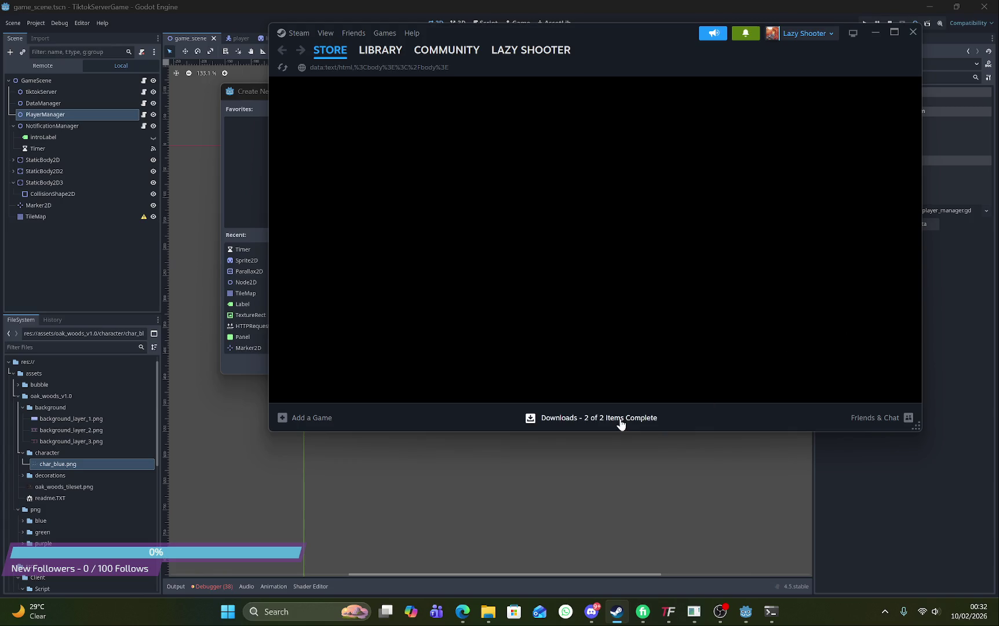
left_click(620, 417)
scroll(638, 307, "down", 1)
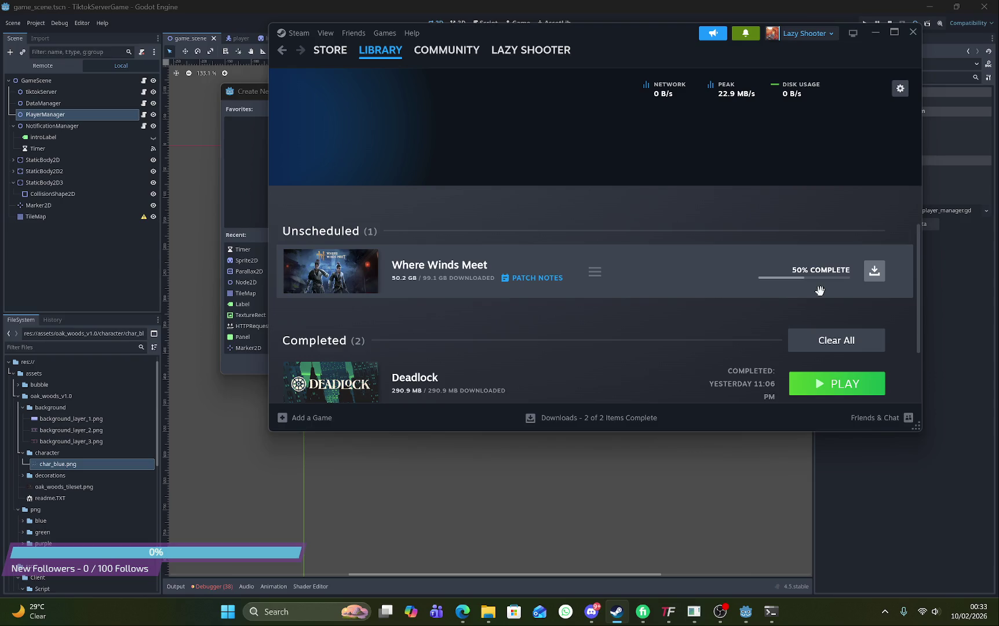
left_click(874, 33)
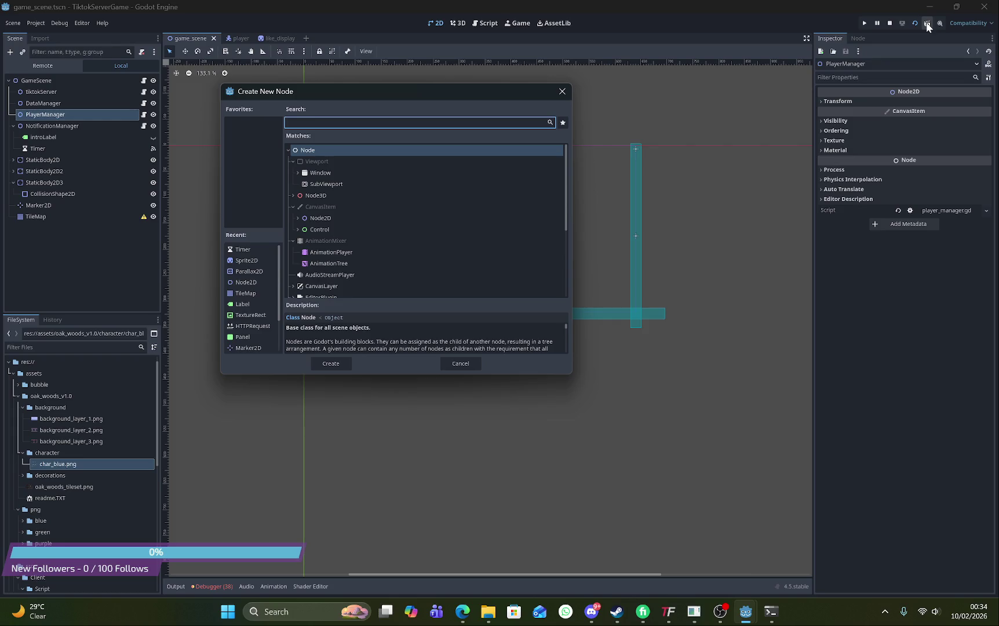
Reposition the Create New Node dialog and add a plain Node2D found by searching 'node'
mouse_move(426, 92)
left_mouse_down()
mouse_move(560, 92)
mouse_move(528, 249)
left_mouse_up()
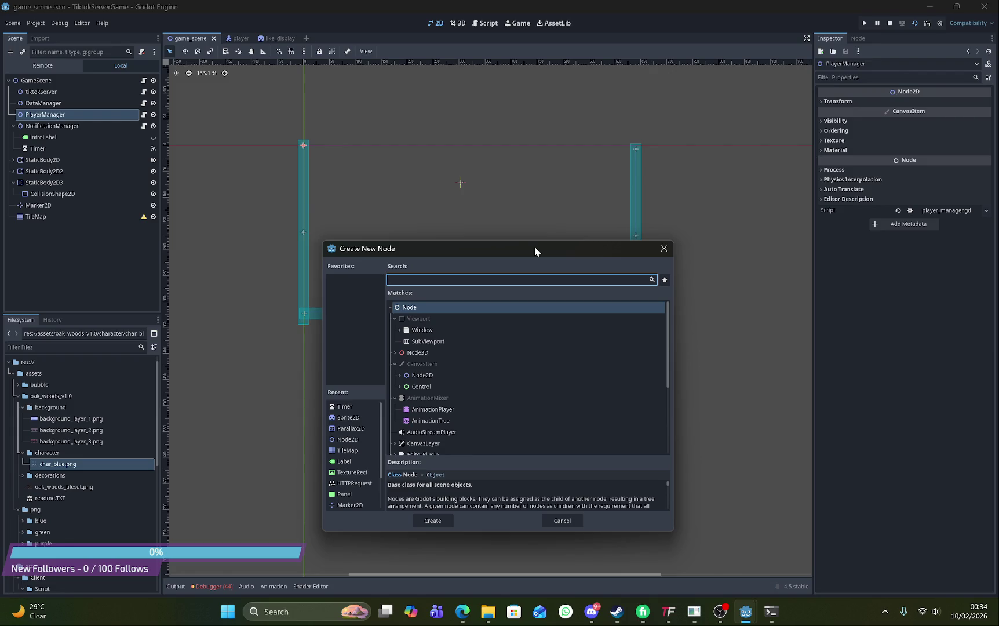
mouse_move(535, 247)
left_mouse_down()
mouse_move(492, 100)
mouse_move(530, 94)
left_mouse_up()
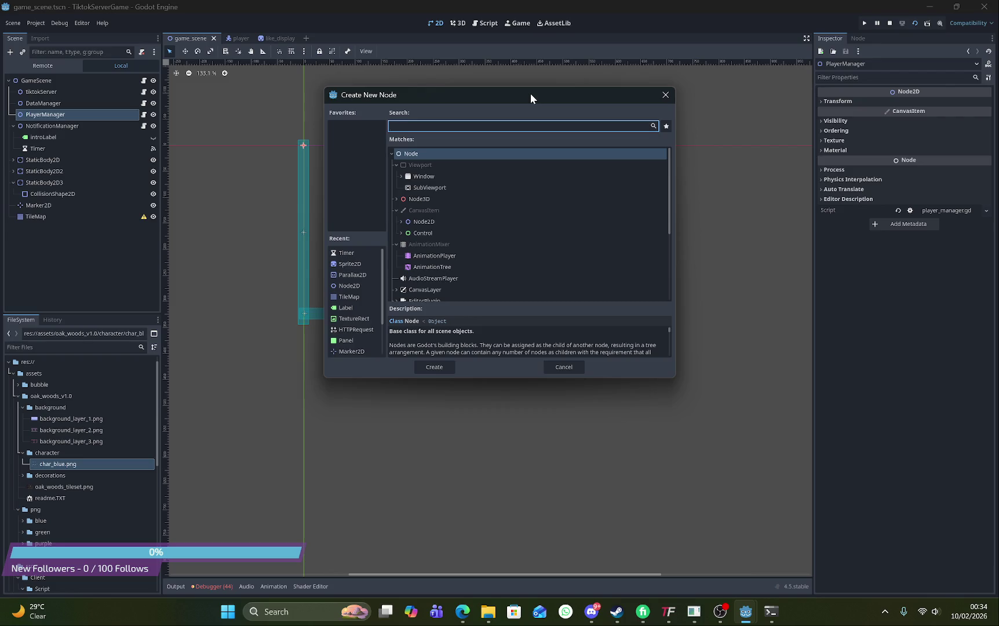
mouse_move(530, 94)
left_mouse_down()
mouse_move(577, 192)
mouse_move(597, 152)
mouse_move(607, 337)
mouse_move(497, 217)
mouse_move(528, 179)
left_mouse_up()
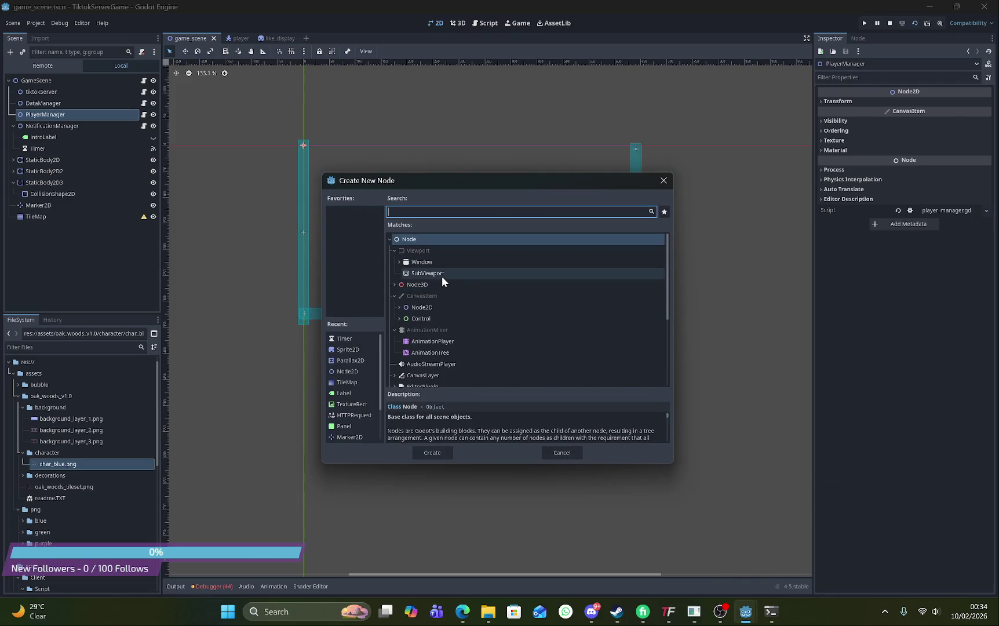
type("node")
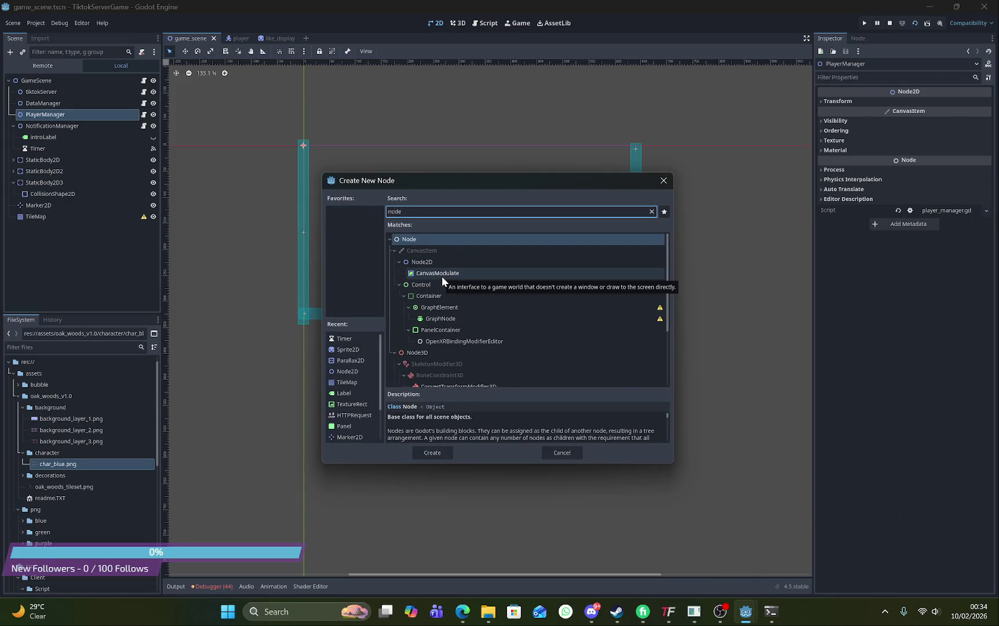
double_click(452, 264)
Move the new node between PlayerManager and NotificationManager and rename it EventManager
left_click_drag(43, 125, 35, 81)
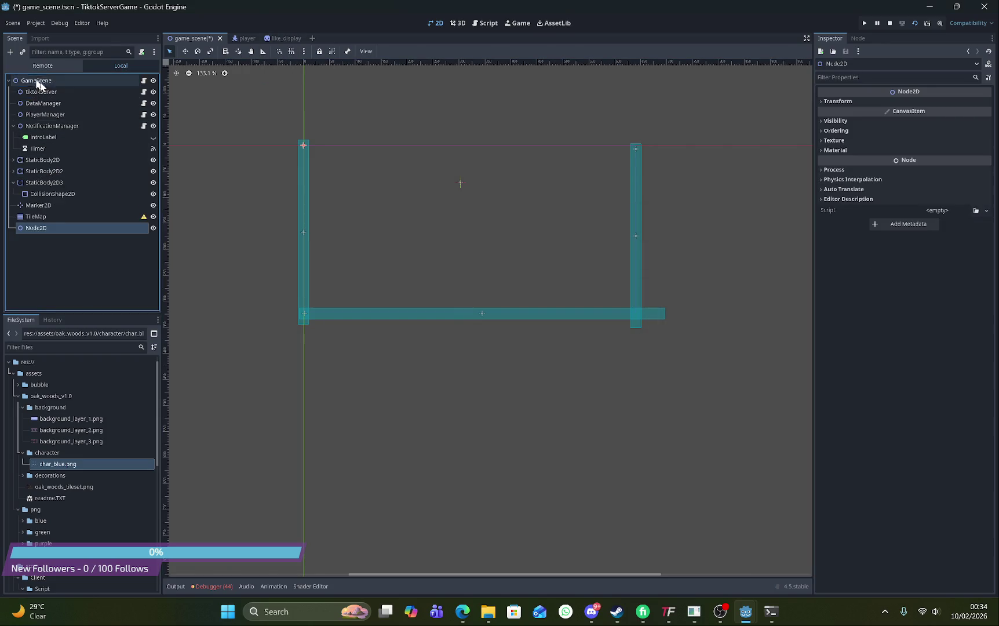
left_click_drag(45, 231, 47, 123)
double_click(47, 122)
type("E")
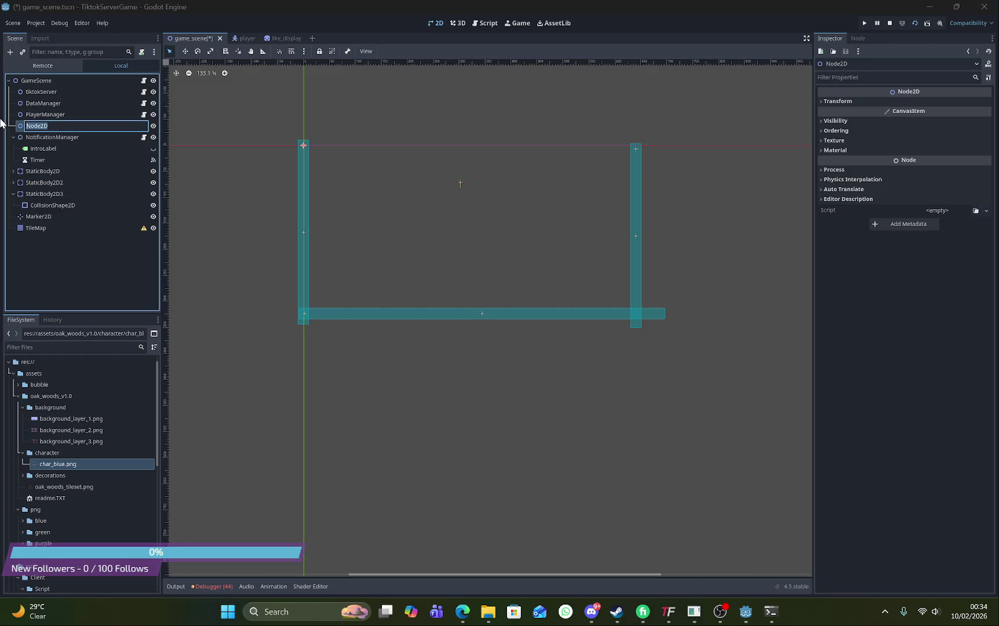
type("ventM")
type("anager")
key("Return")
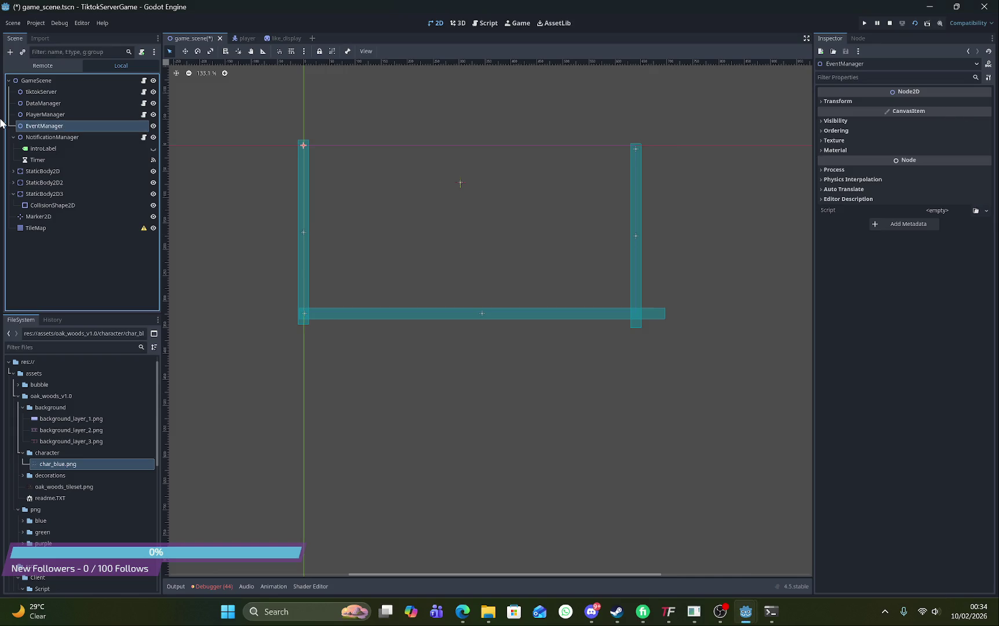
Open Create New Node again under GameScene, searching 'Node'
left_click(8, 80)
left_click(11, 52)
type("Node")
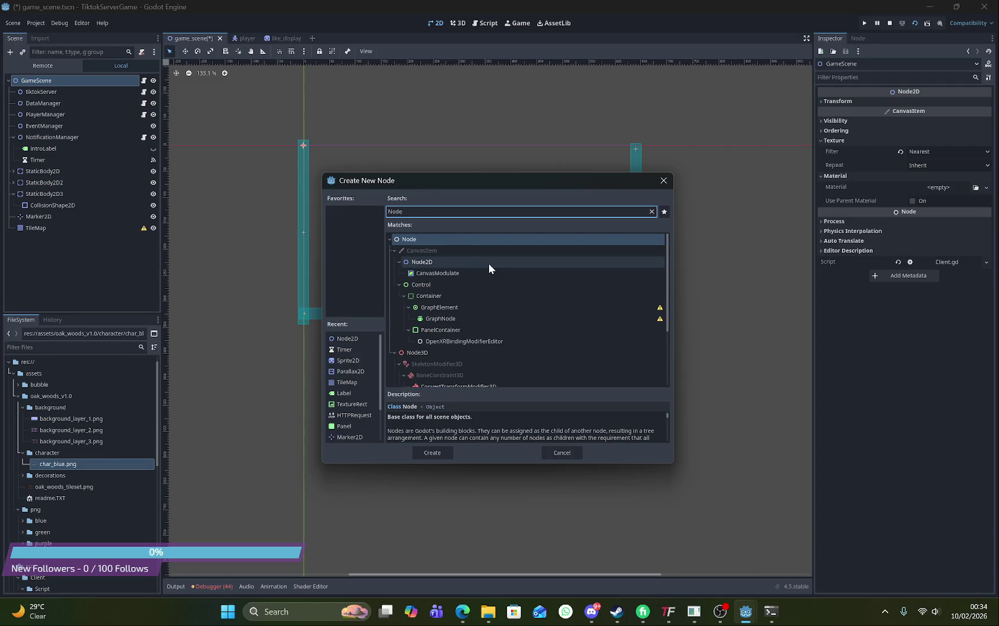
Add another Node2D, place it above NotificationManager, and rename it LobbyManager
double_click(466, 265)
left_click_drag(40, 239, 66, 131)
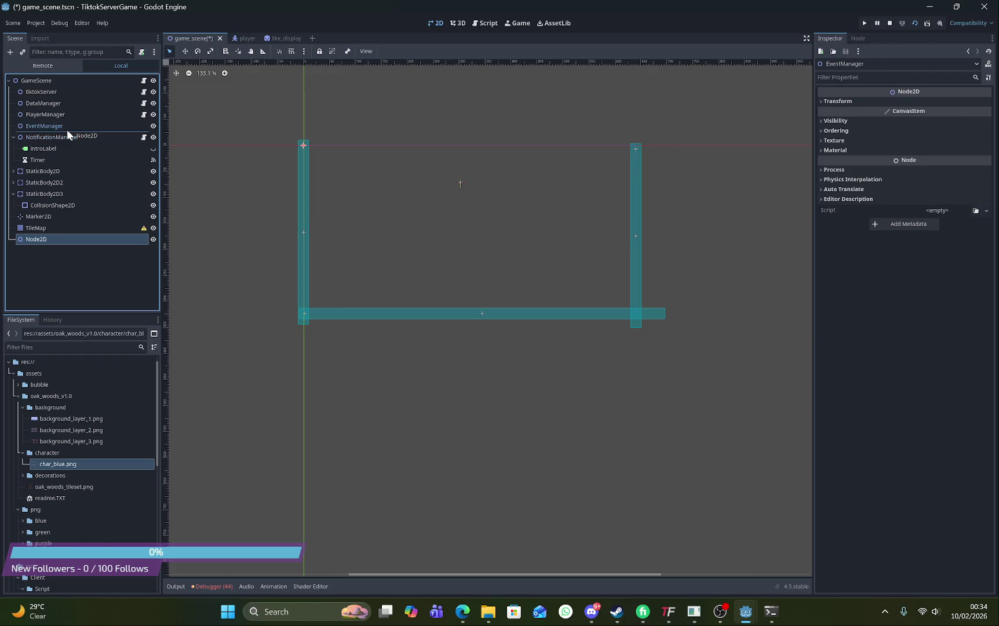
right_click(102, 139)
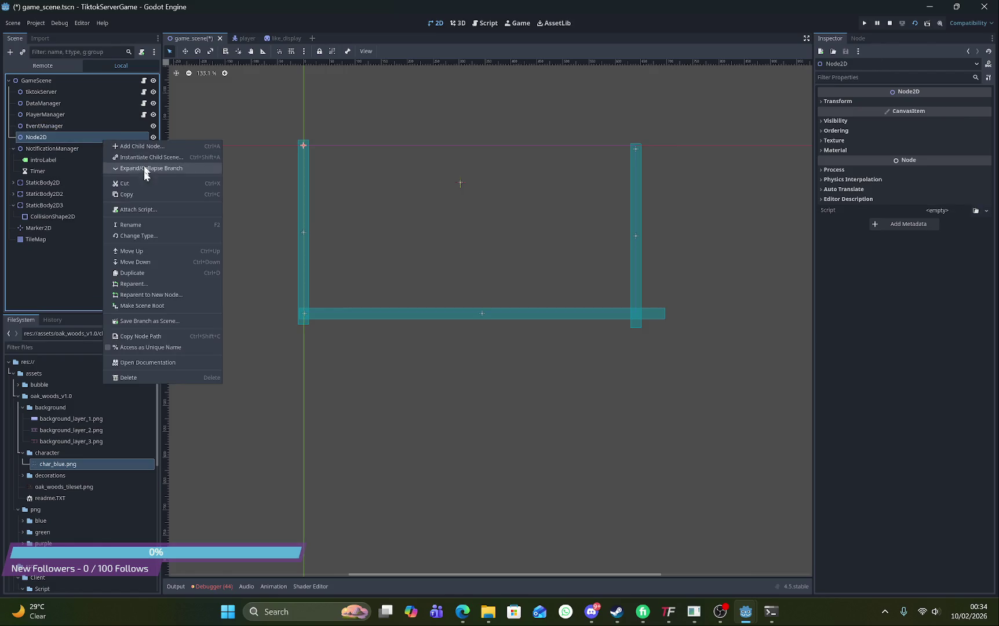
left_click(143, 225)
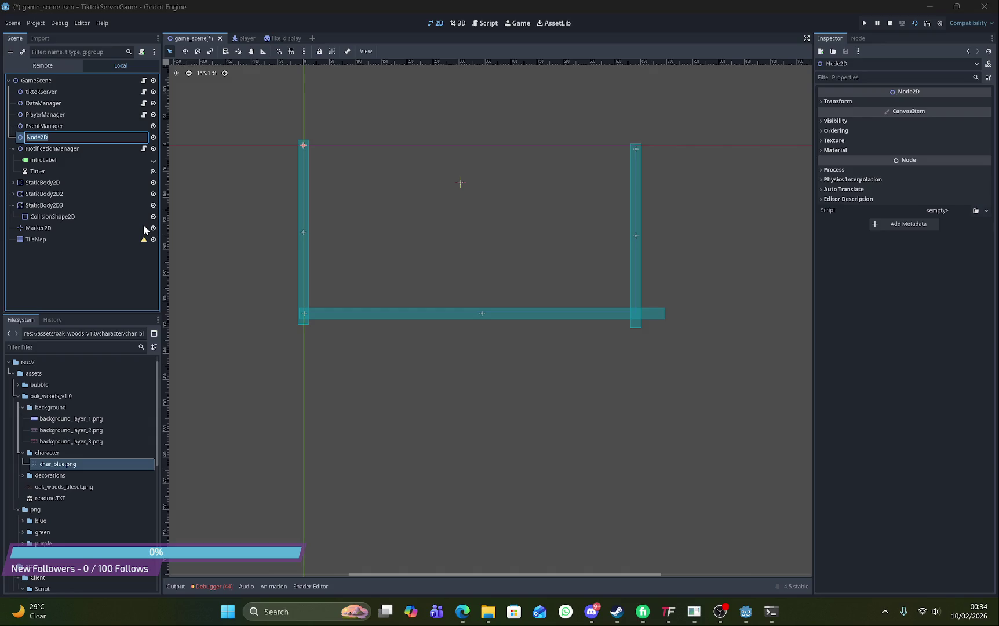
type("LobbyManager")
key("Return")
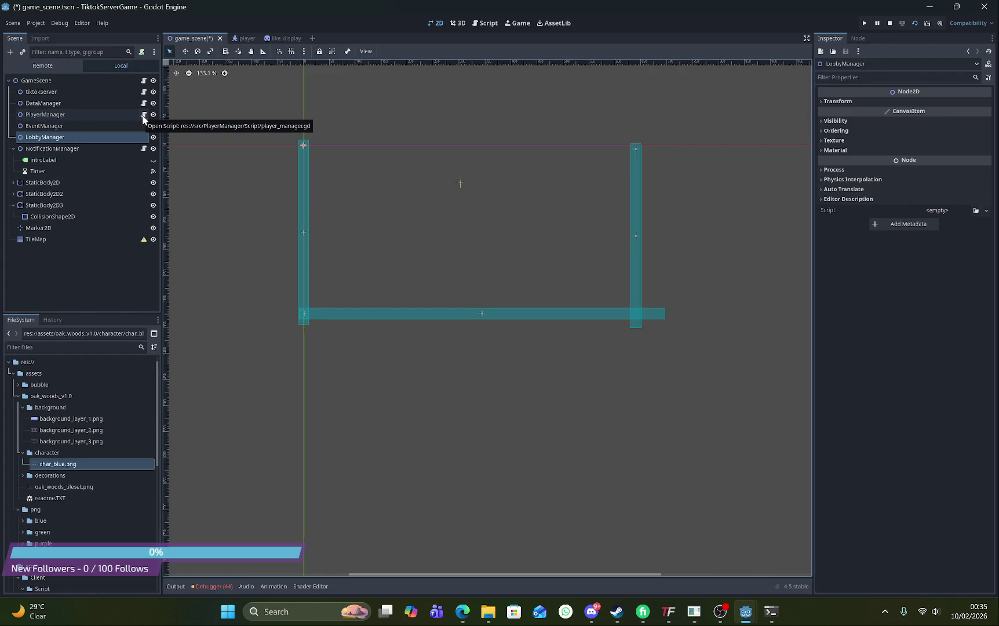
Attach a new script to LobbyManager and browse its save location up to res://src/Game
left_click(83, 136)
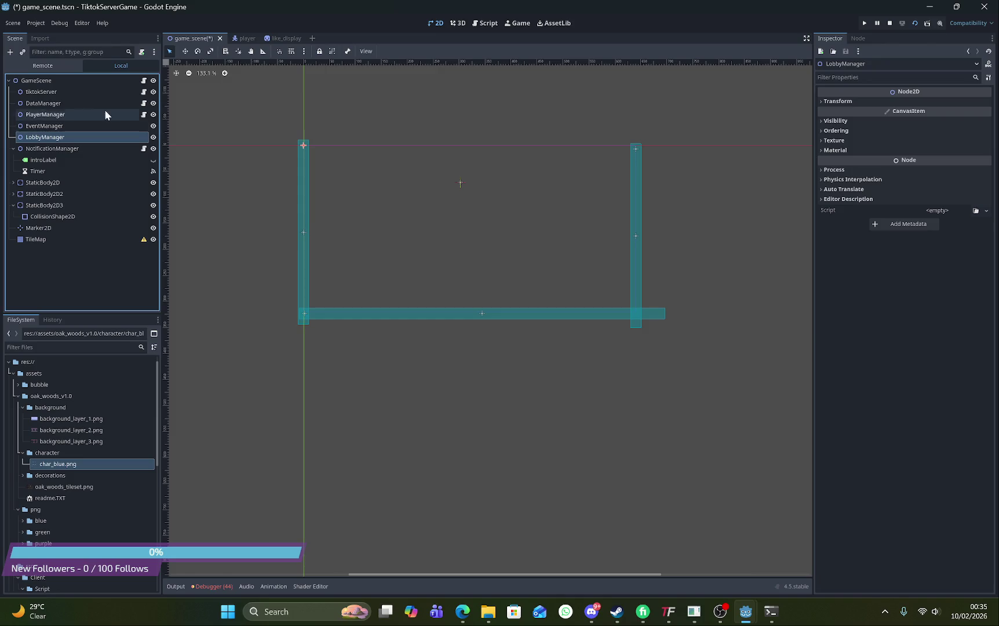
left_click(142, 52)
left_click(582, 302)
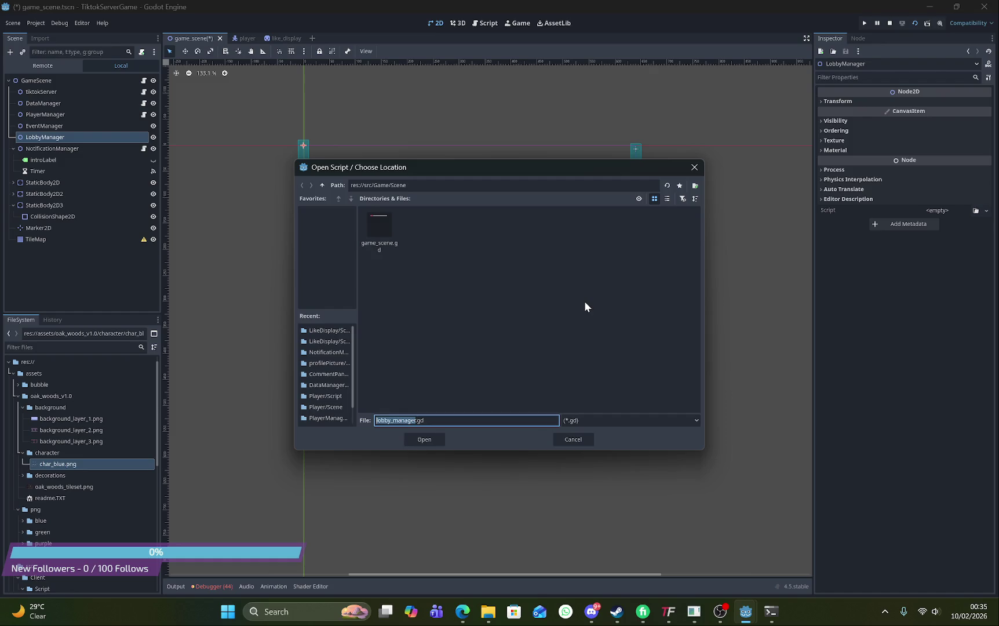
right_click(584, 302)
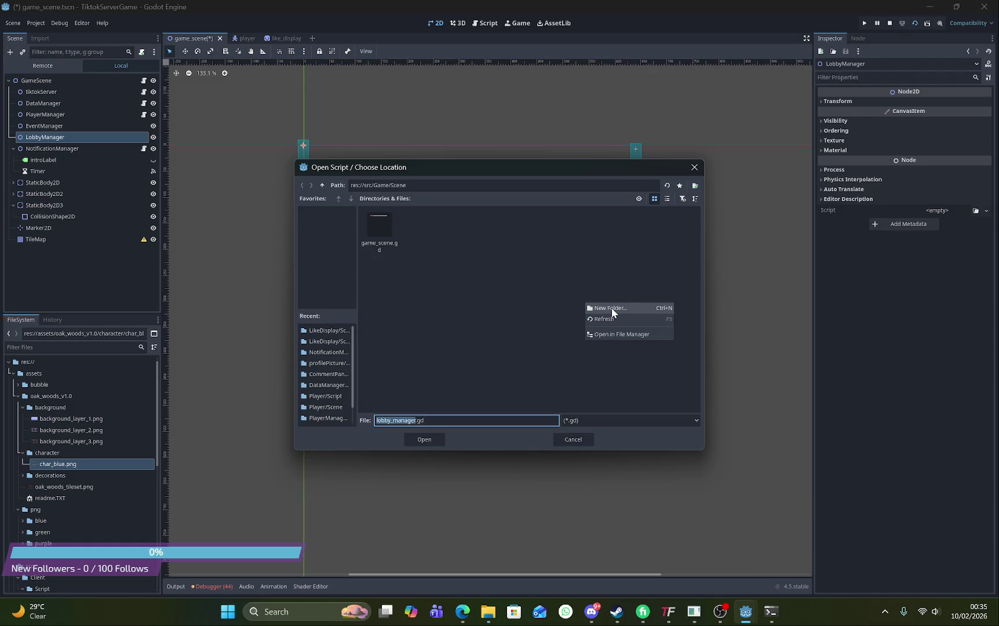
left_click(612, 310)
key("Escape")
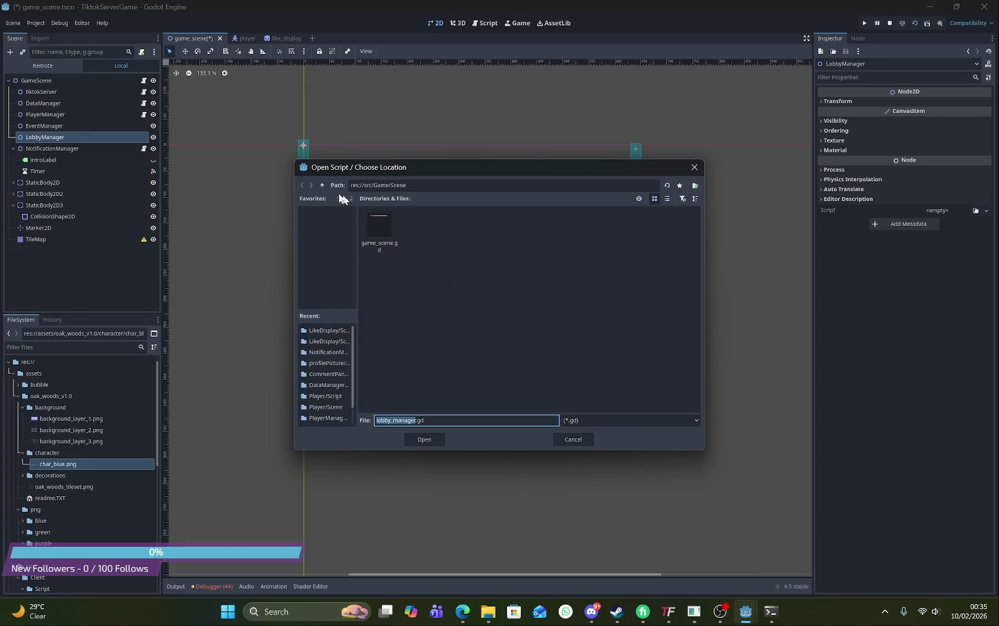
left_click(323, 184)
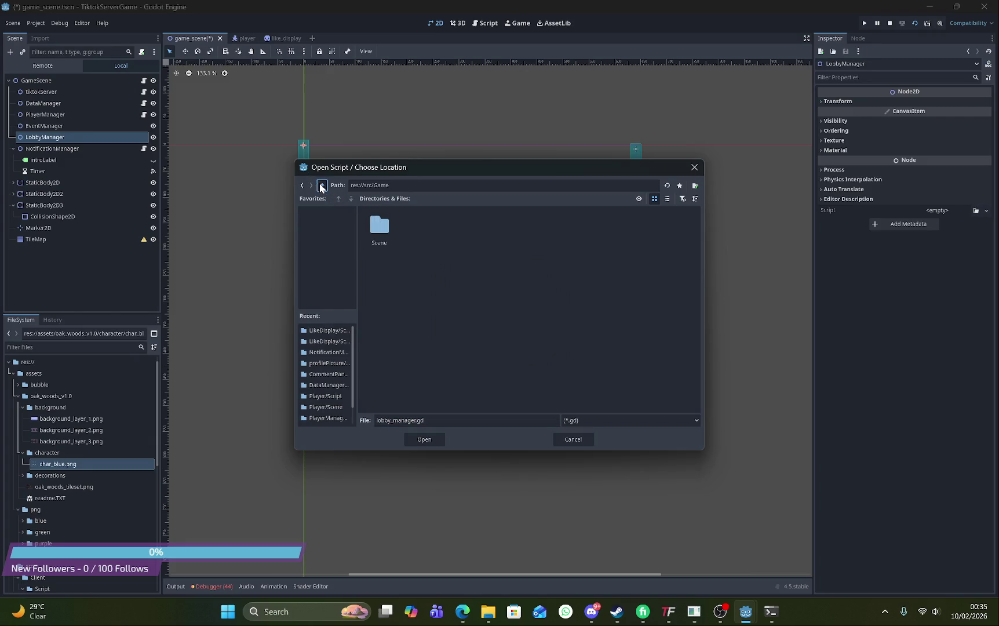
Go up to res://src and create a new folder named LobbyManager there
left_click(322, 185)
right_click(530, 292)
key("Escape")
right_click(558, 304)
left_click(561, 307)
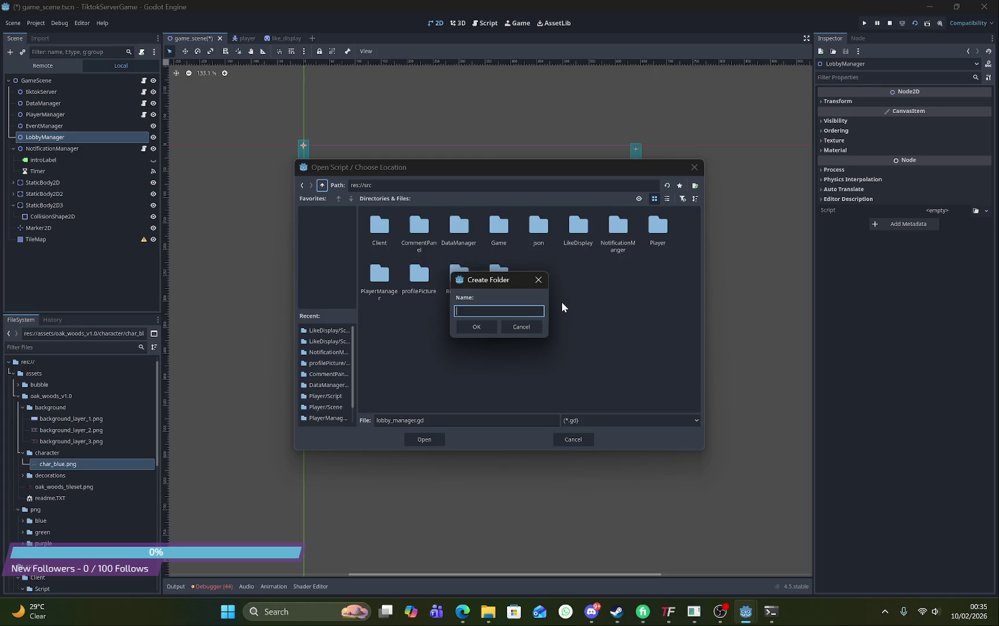
type("Lbo")
key("BackSpace")
key("BackSpace")
type("bbyManager")
left_click(478, 327)
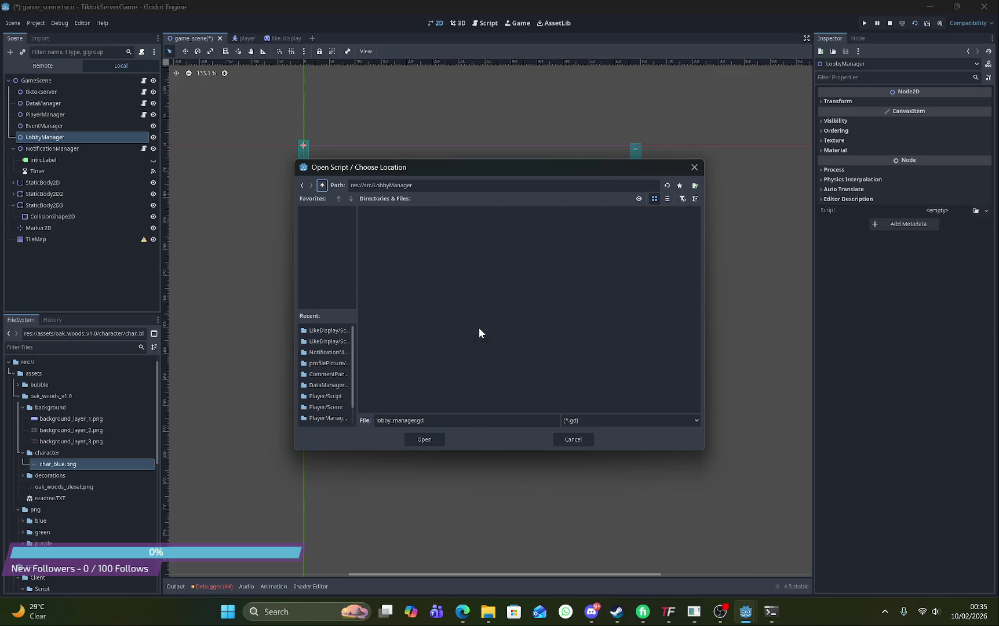
Create a Script folder inside LobbyManager and use it as the script's location
right_click(479, 327)
left_click(510, 327)
type("Script")
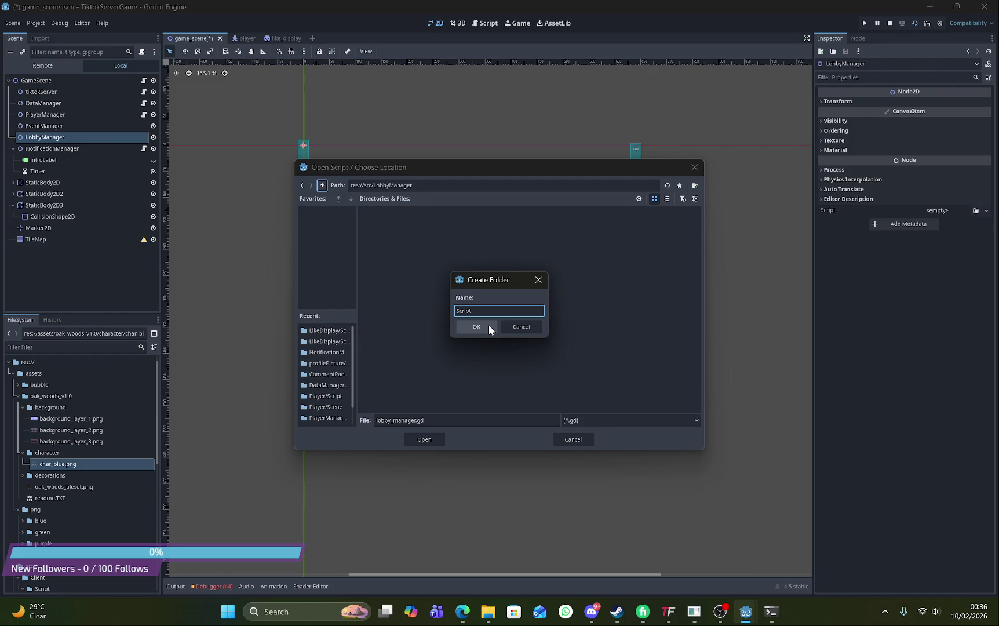
left_click(489, 328)
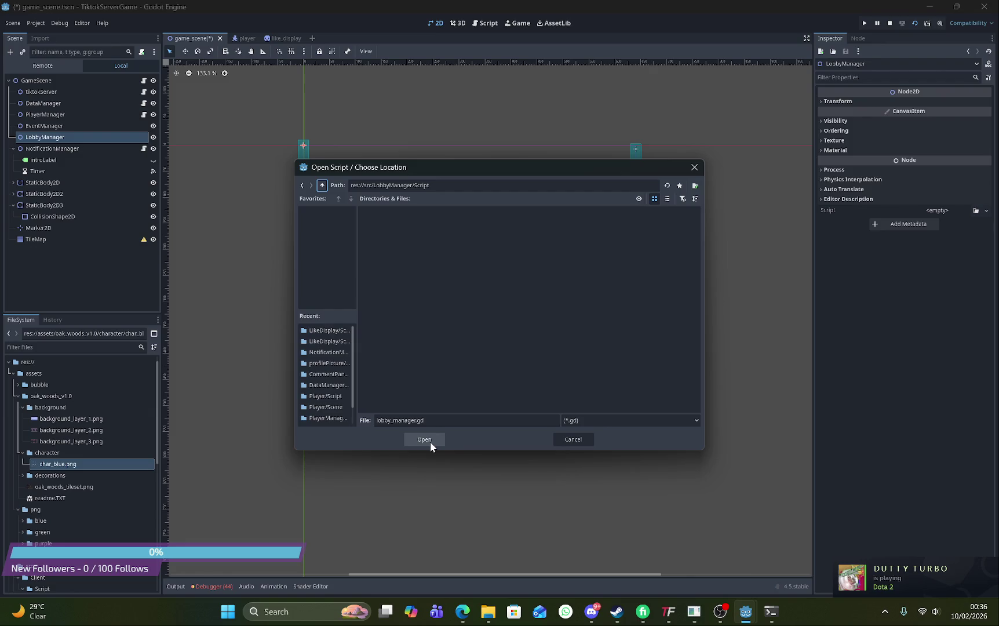
left_click(430, 442)
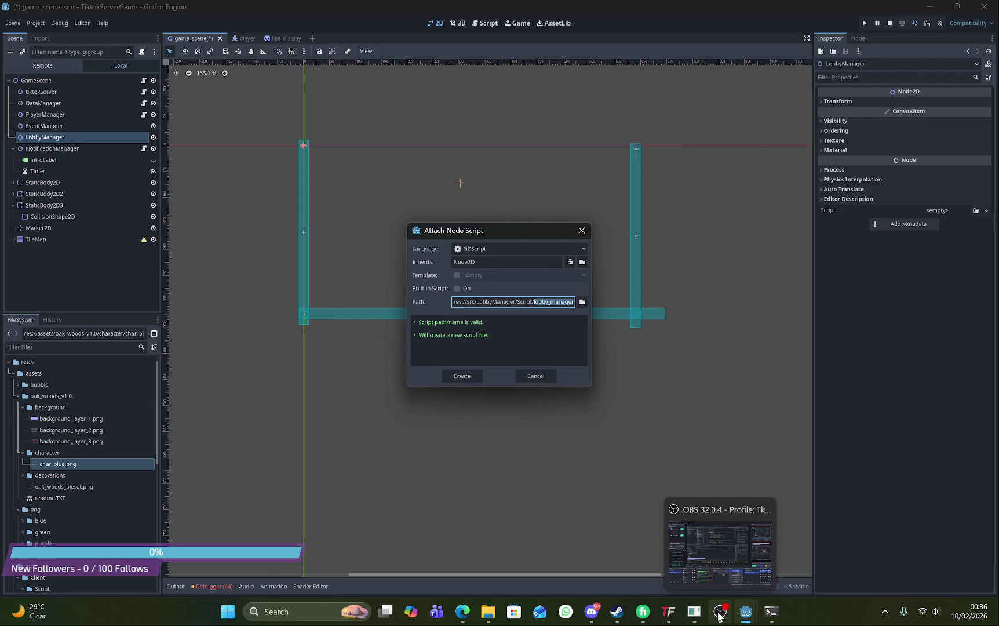
left_click(719, 565)
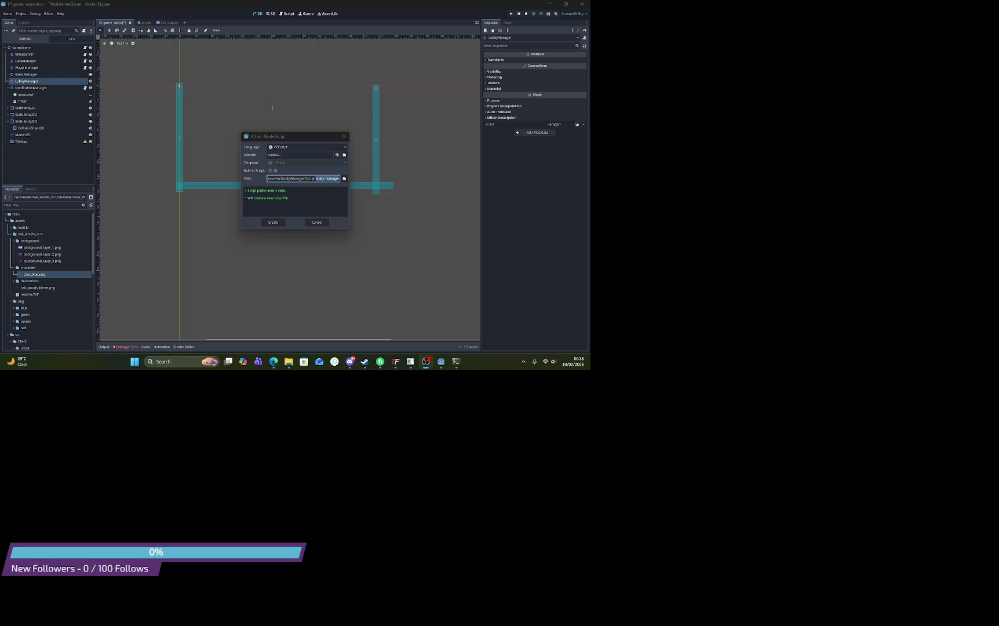
Move the OBS window and shrink the window capture source toward the layout's lower right
key("alt+Tab")
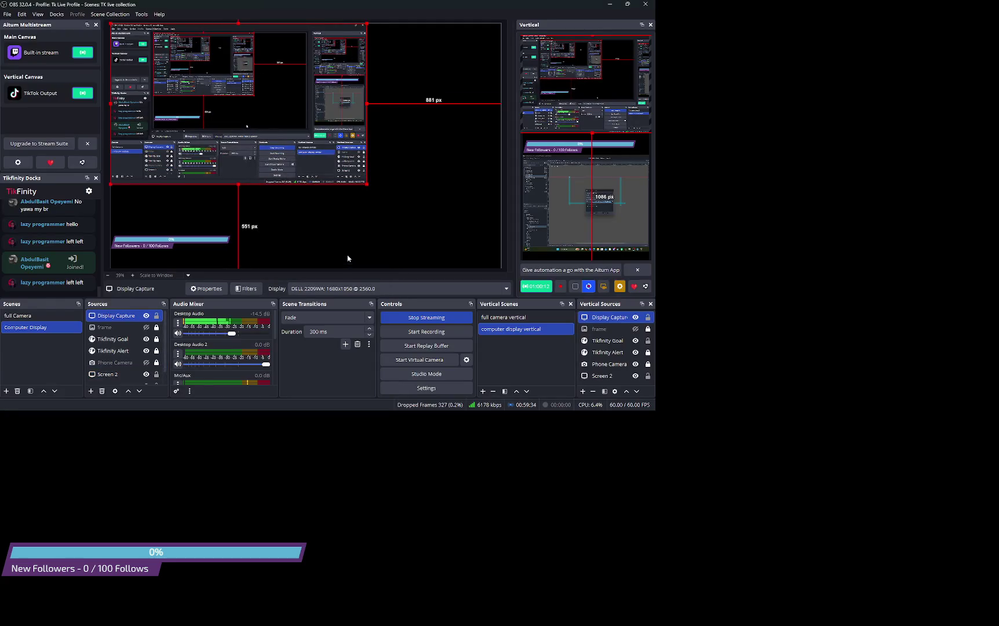
mouse_move(223, 28)
left_mouse_down()
mouse_move(467, 245)
mouse_move(646, 253)
mouse_move(748, 327)
mouse_move(731, 329)
left_mouse_up()
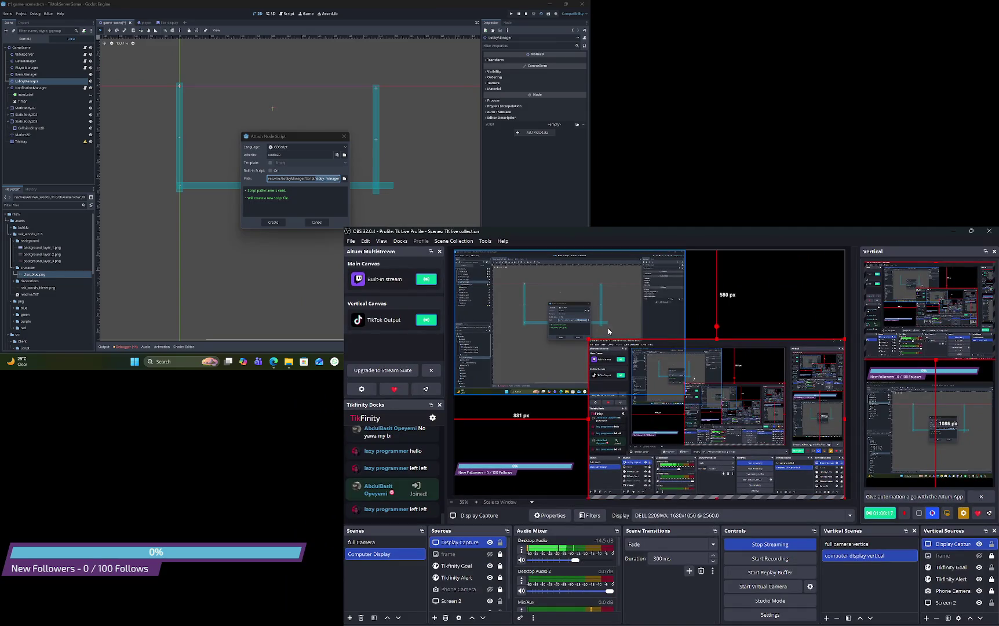
mouse_move(620, 327)
left_mouse_down()
mouse_move(727, 438)
mouse_move(797, 484)
mouse_move(761, 463)
left_mouse_up()
left_click_drag(825, 476, 825, 462)
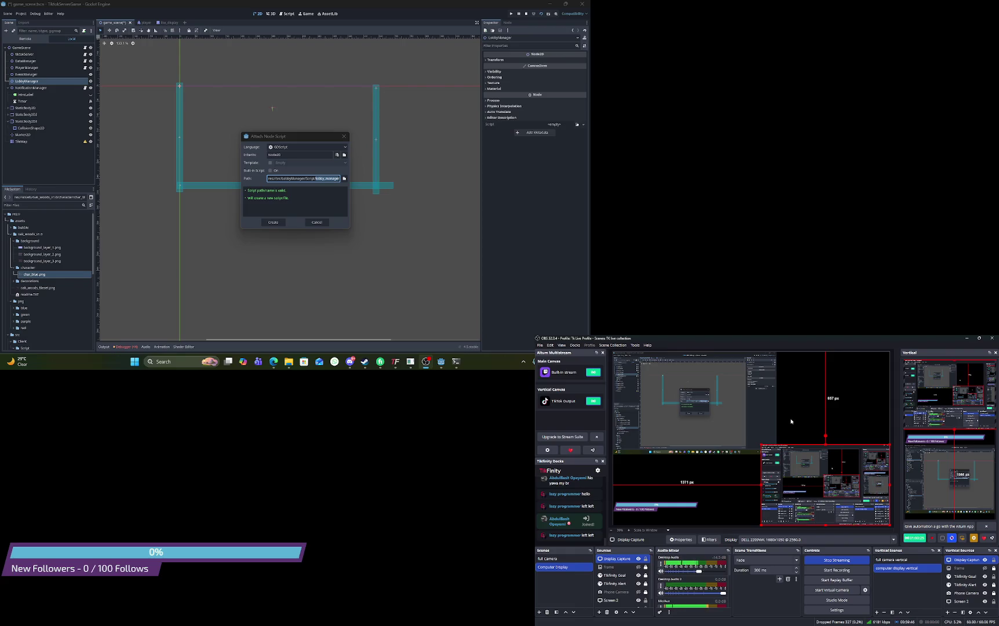
left_click_drag(764, 445, 803, 475)
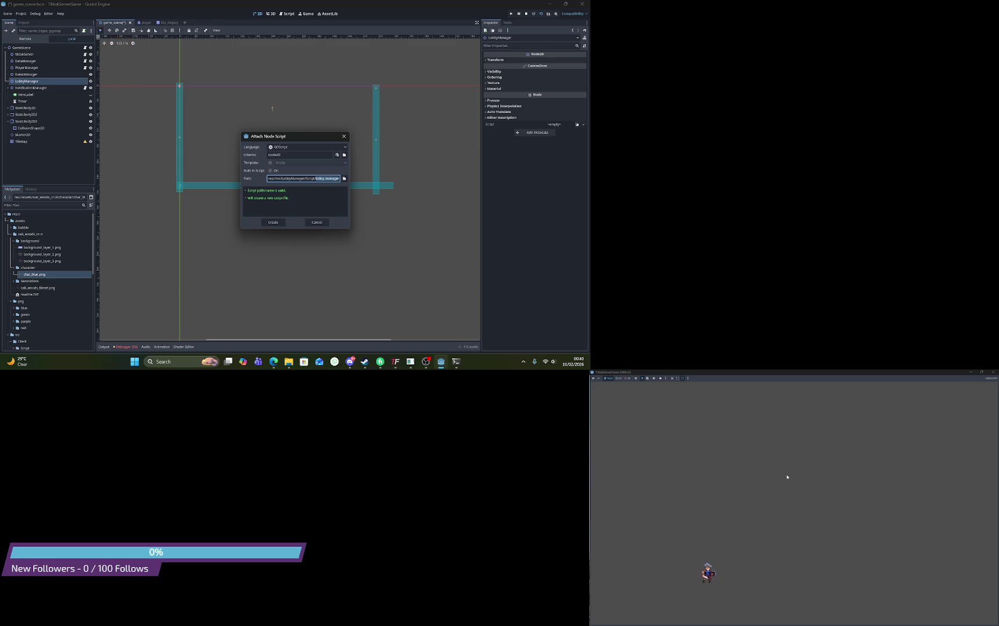
left_click(711, 584)
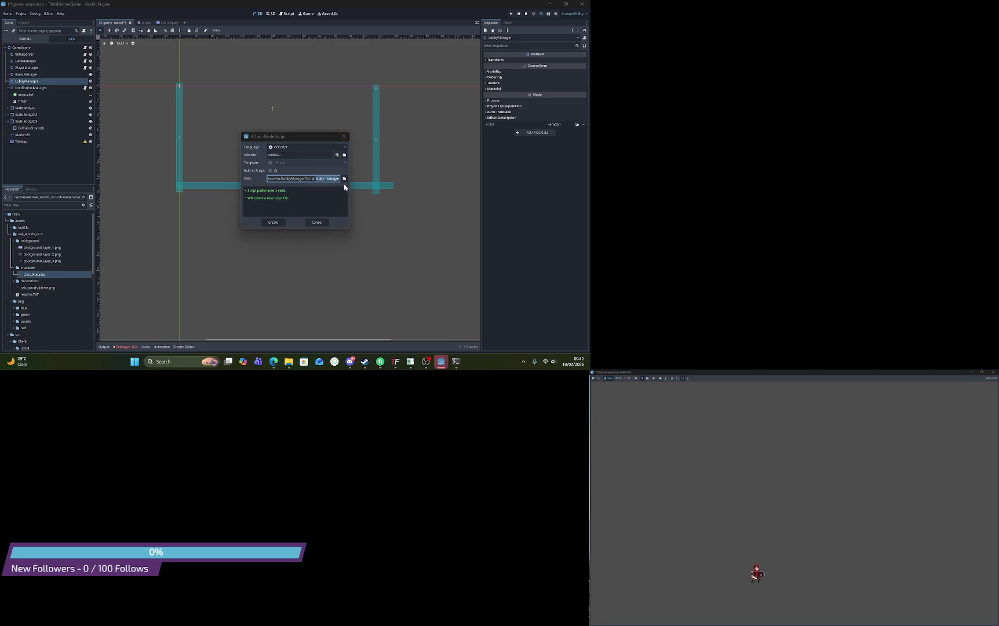
Create lobby_manager.gd and start a function named saveExtraUserData below extends
left_click(274, 222)
left_click(250, 59)
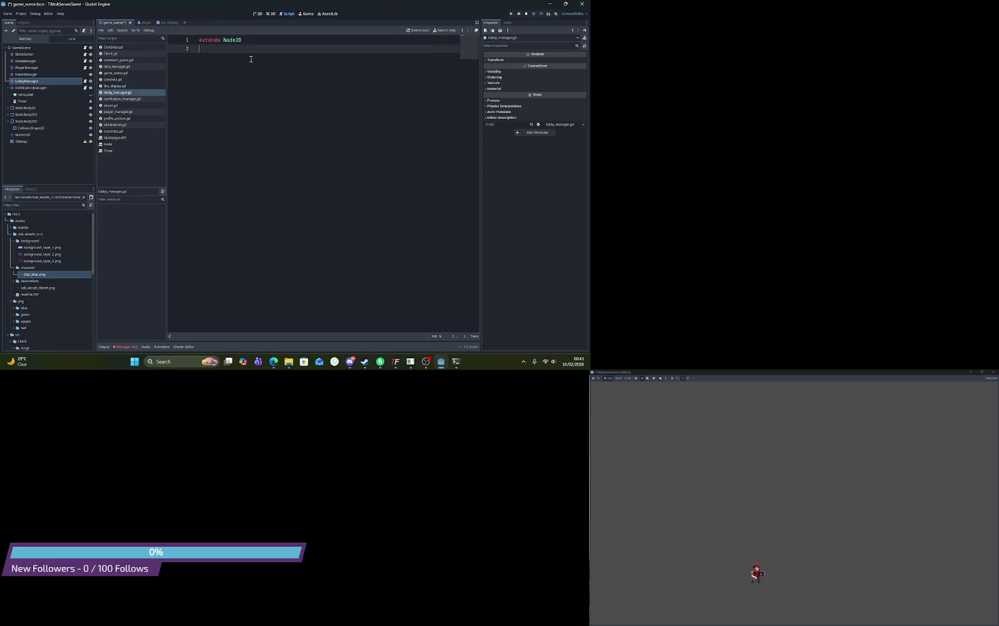
key("Return")
key("Return")
type("func a")
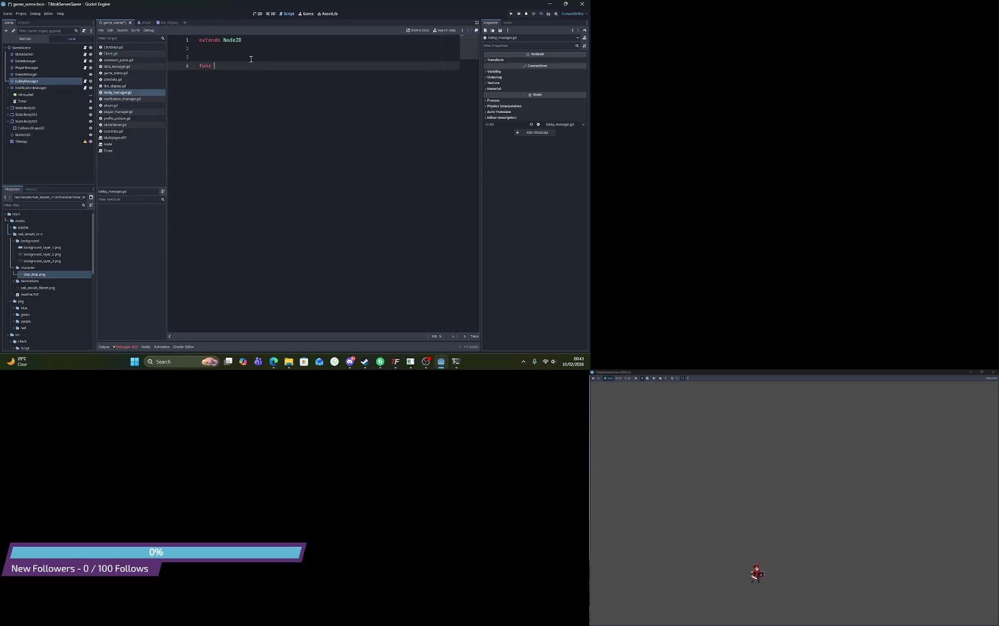
type("d")
key("BackSpace")
key("BackSpace")
type("saveEx")
type("tr")
key("BackSpace")
key("BackSpace")
type("UserD")
type("ata")
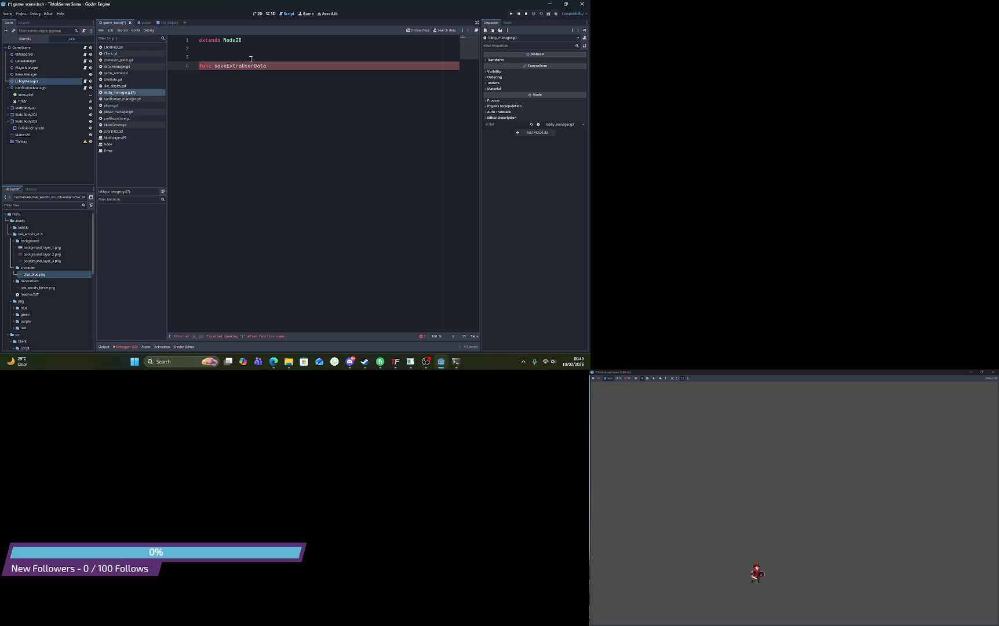
Finish it as saveExtraUserData(userData): with a pass body, adding a blank line above
type("(userD")
type("ata)")
type(":")
key("Return")
type("pass")
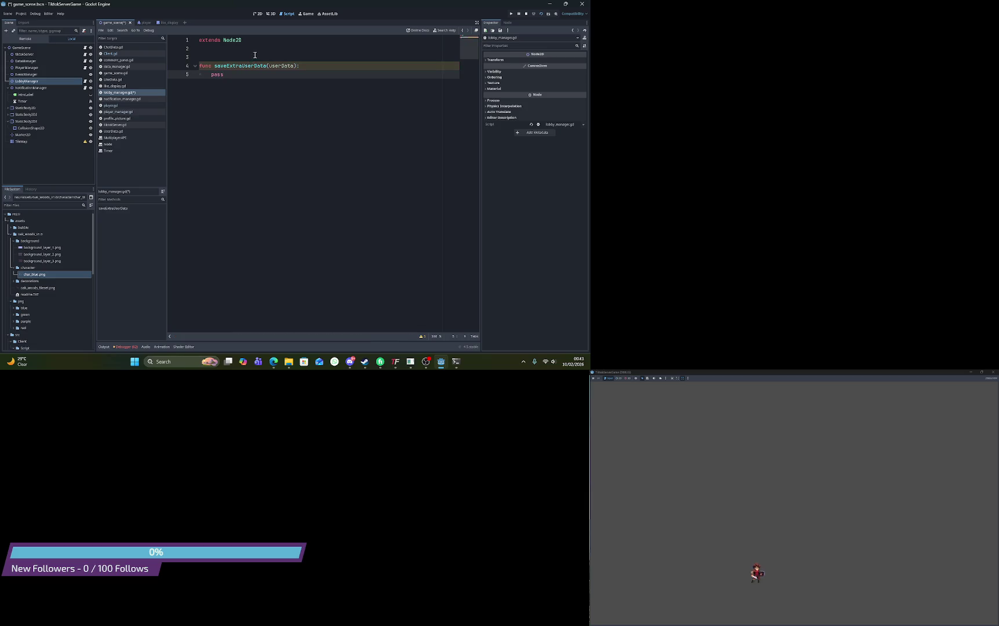
left_click(258, 50)
key("Return")
type("pre")
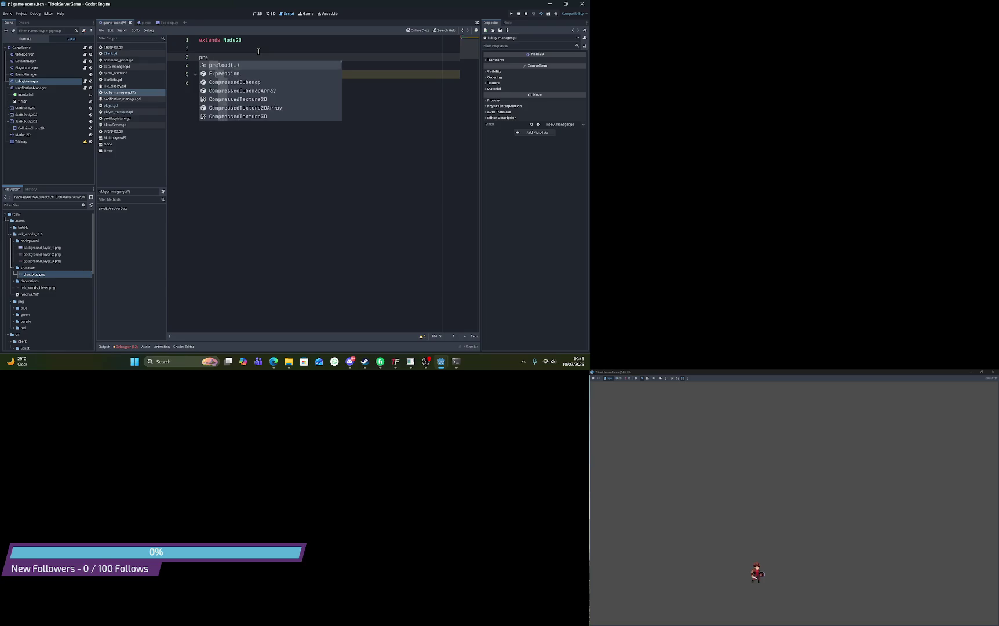
Declare var extraUserData : Array[UserData] on line 3 above the function
key("BackSpace")
type("var")
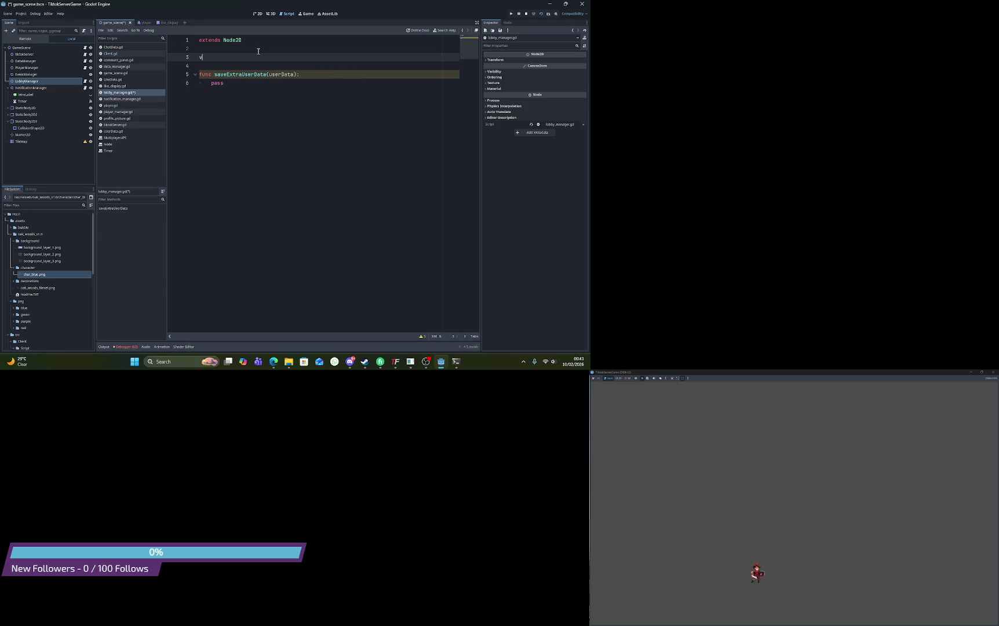
key("BackSpace")
type("erData")
key("BackSpace")
key("BackSpace")
key("BackSpace")
type("tra")
type("Users")
key("BackSpace")
key("BackSpace")
key("BackSpace")
type("serData =")
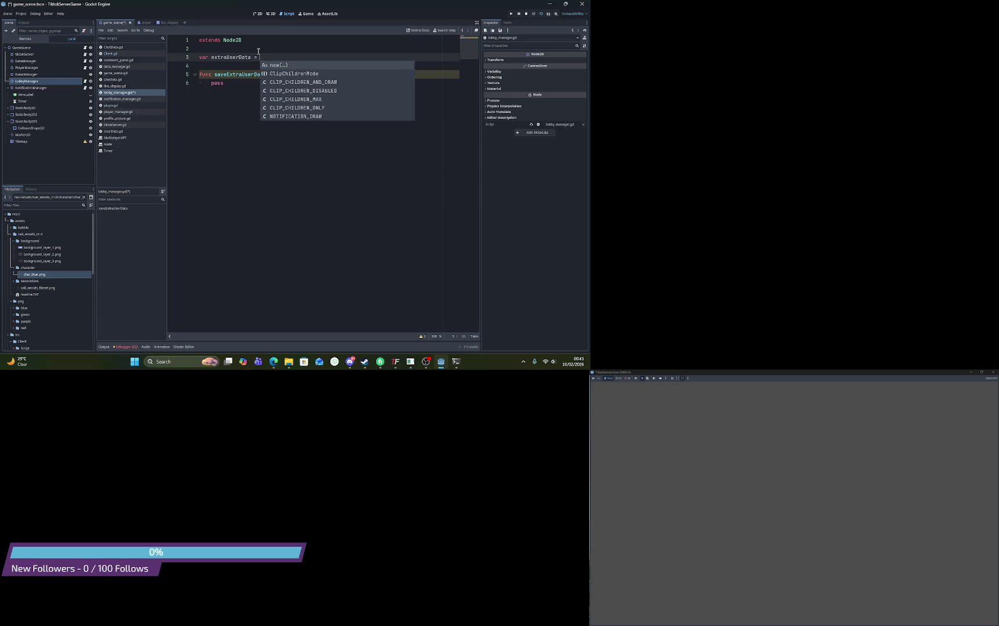
key("BackSpace")
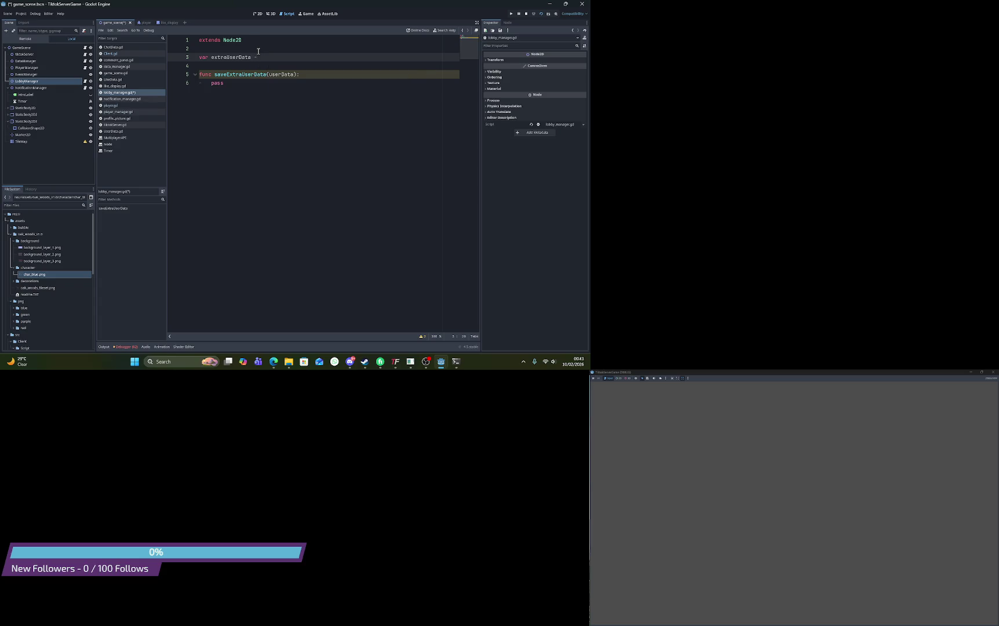
type("{")
key("BackSpace")
key("BackSpace")
type(": Array")
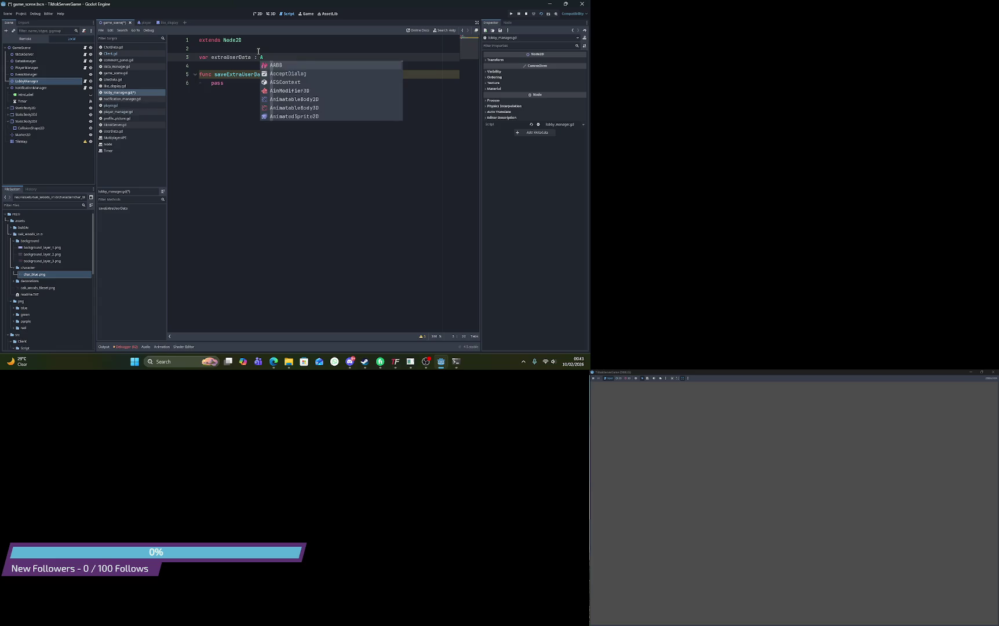
type("[")
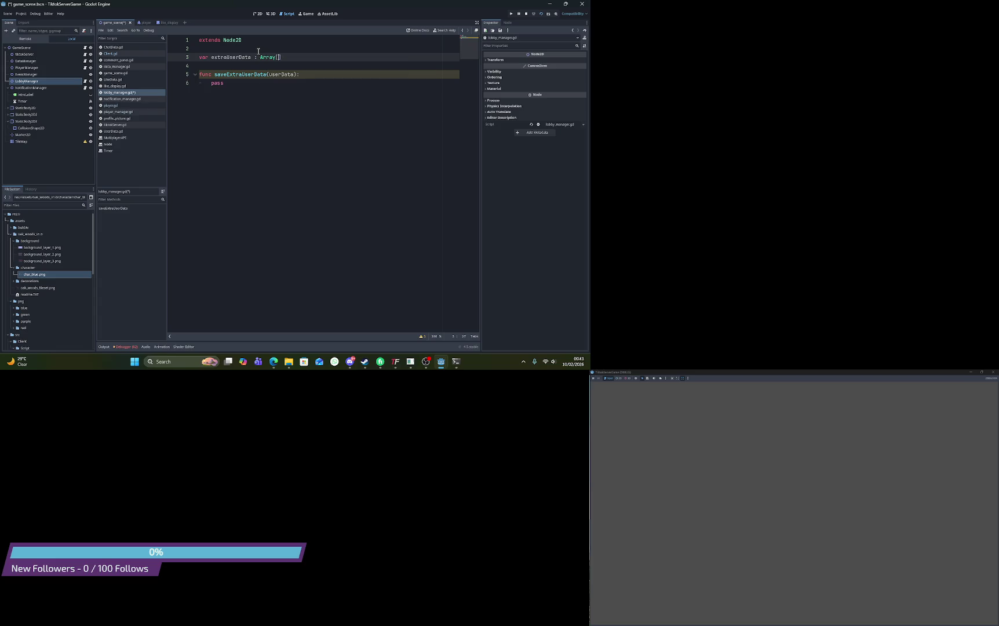
type("UserData")
double_click(255, 82)
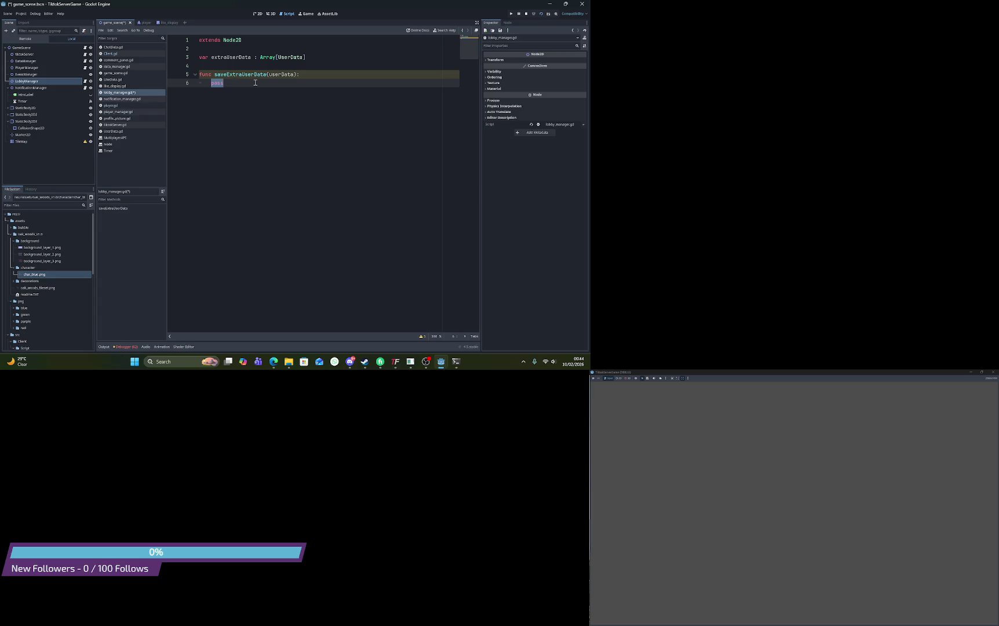
double_click(255, 75)
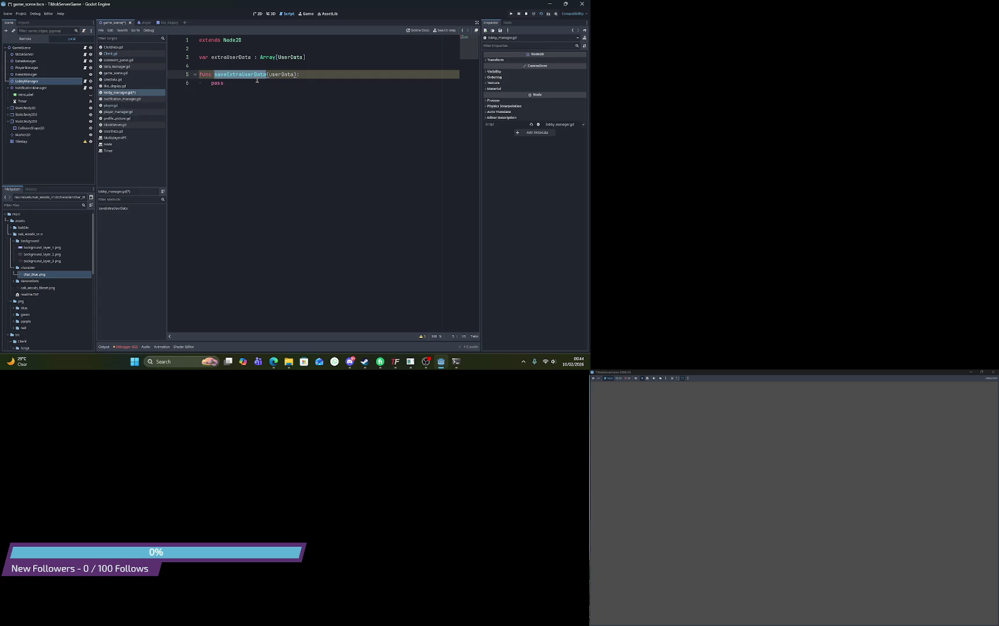
Switch to OBS, then move the Screen 2 capture up and enlarge it in the preview
key("alt+Tab")
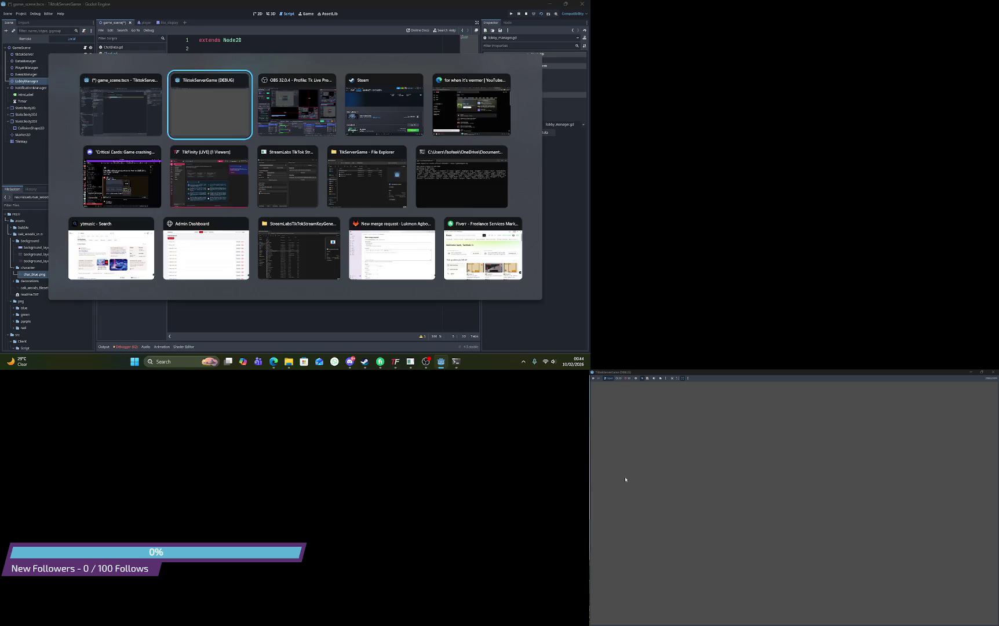
key("Tab")
mouse_move(845, 363)
left_mouse_down()
mouse_move(759, 110)
mouse_move(793, 153)
mouse_move(764, 139)
mouse_move(803, 91)
mouse_move(421, 3)
mouse_move(486, 113)
left_mouse_up()
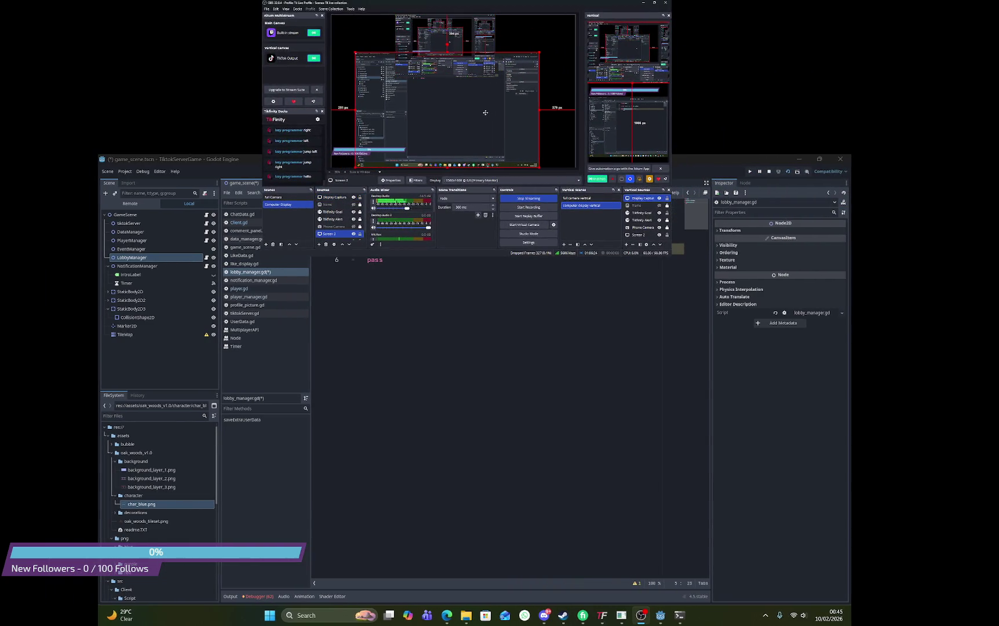
mouse_move(540, 53)
left_mouse_down()
mouse_move(584, 40)
mouse_move(571, 34)
left_mouse_up()
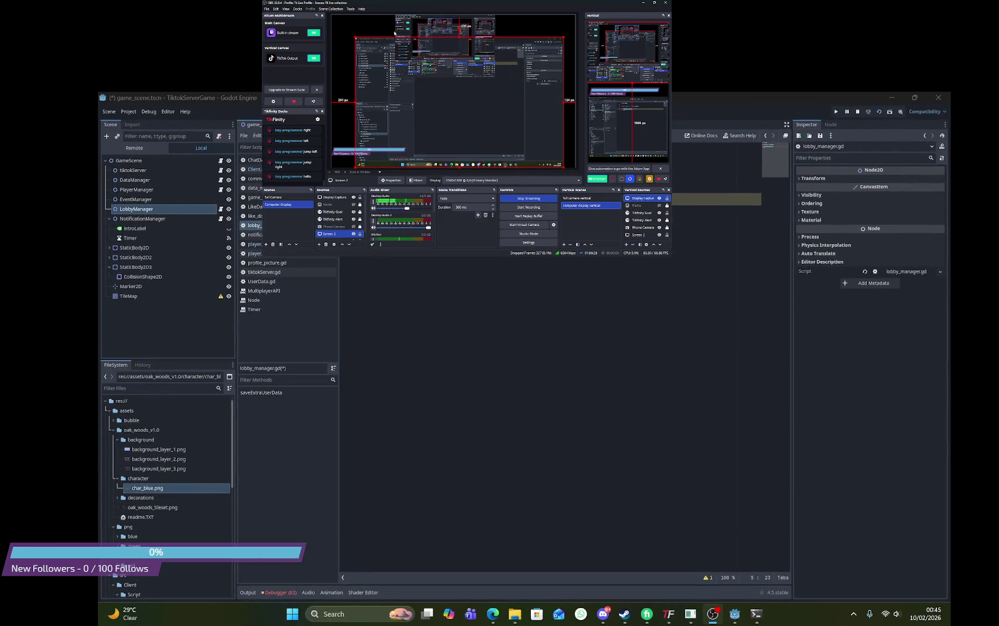
left_click_drag(355, 24, 346, 33)
left_click_drag(412, 79, 457, 58)
Move the OBS window to the bottom-right and fit the Screen 2 source to the canvas
left_click(475, 22)
mouse_move(476, 3)
left_mouse_down()
mouse_move(844, 288)
mouse_move(804, 399)
mouse_move(803, 373)
left_mouse_up()
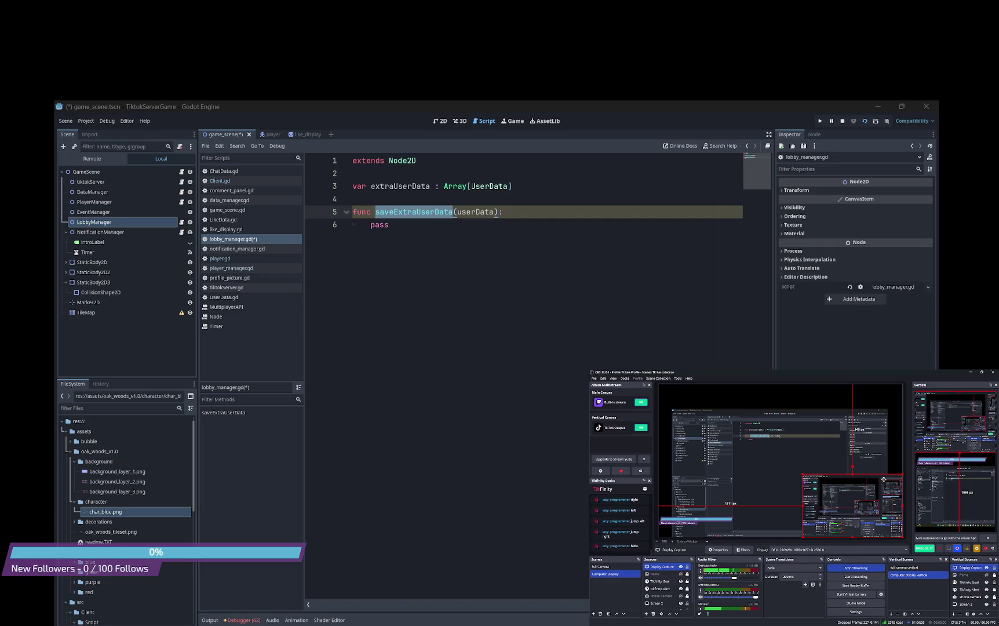
left_click(674, 410)
mouse_move(670, 409)
left_mouse_down()
mouse_move(661, 401)
mouse_move(678, 401)
mouse_move(665, 387)
left_mouse_up()
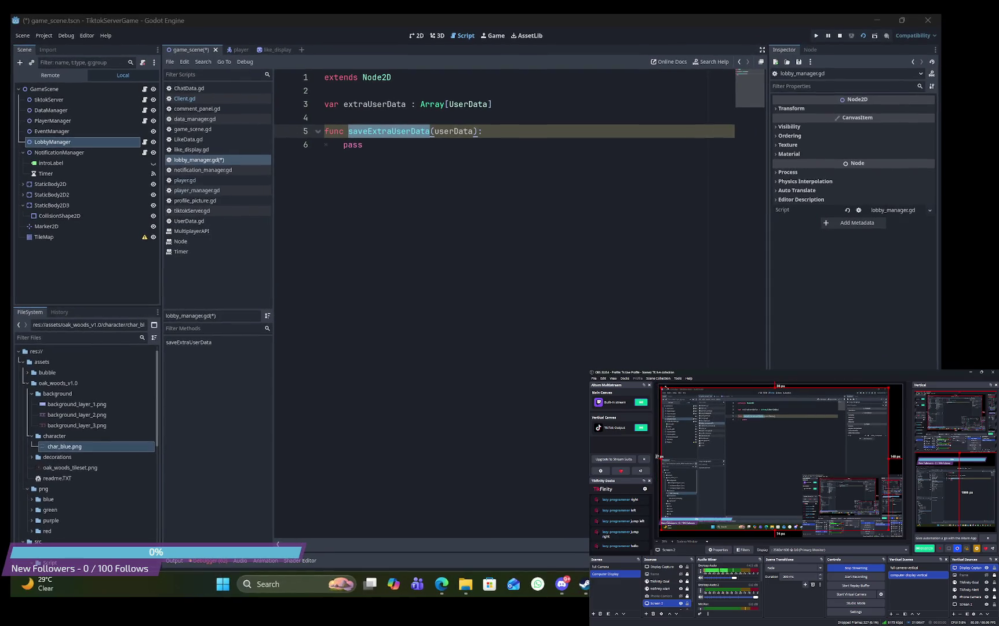
right_click(706, 413)
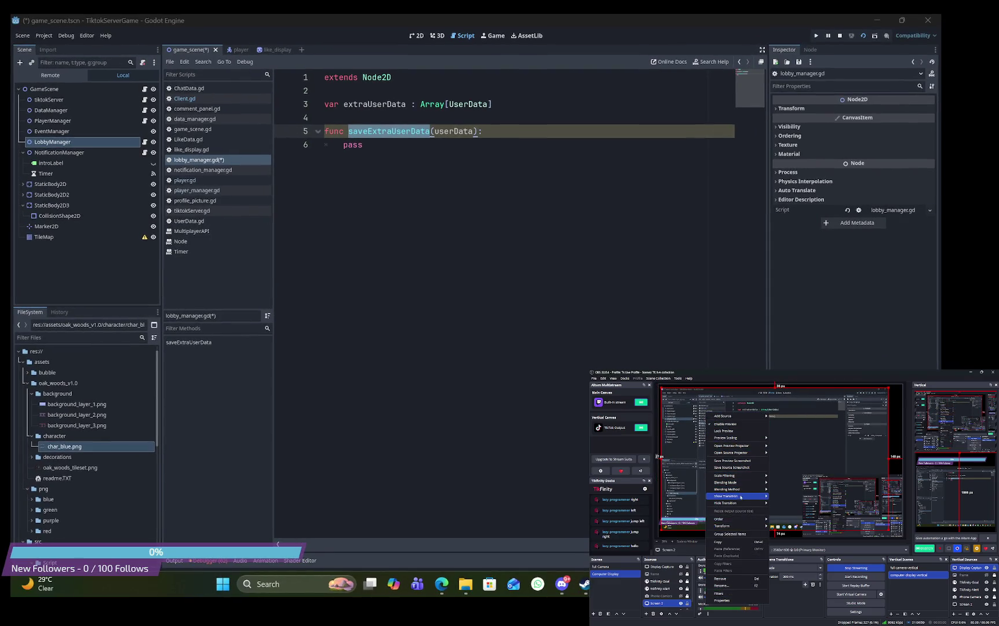
mouse_move(742, 528)
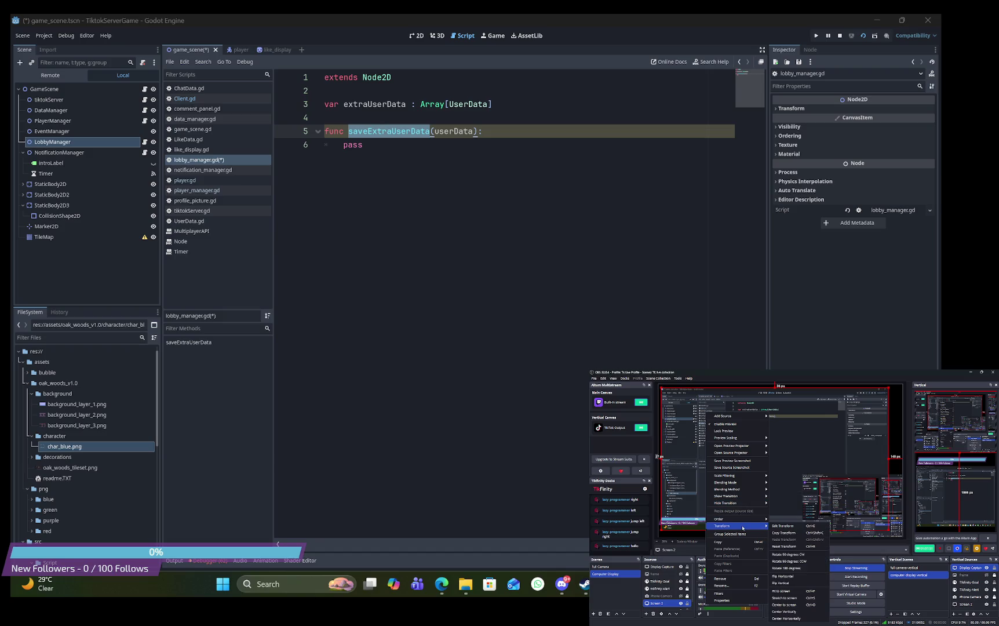
left_click(798, 592)
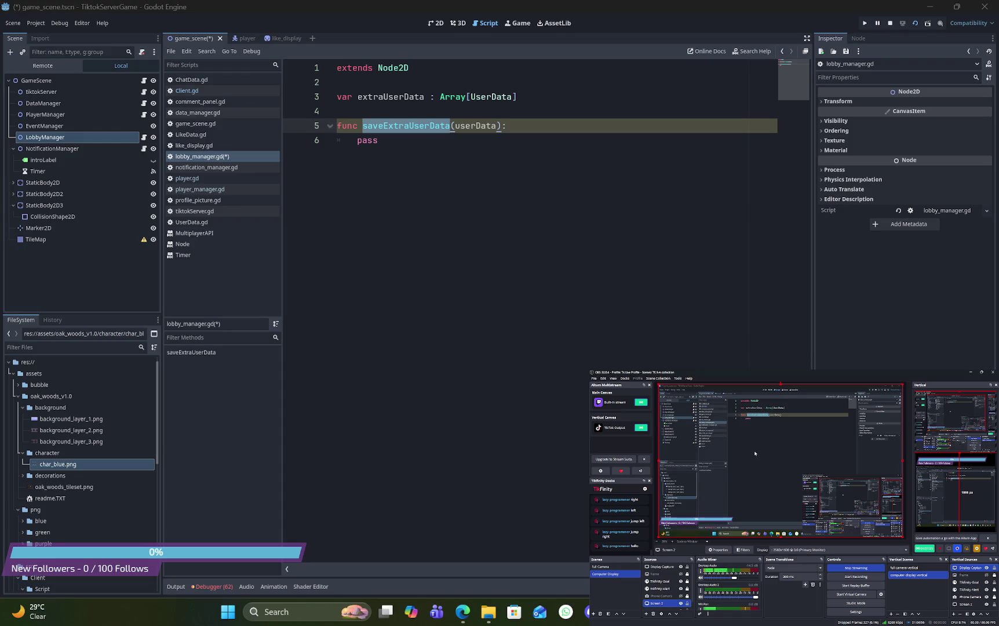
Check the Display Capture, Screen 2 and gameplay sources, then minimize OBS
left_click(805, 476)
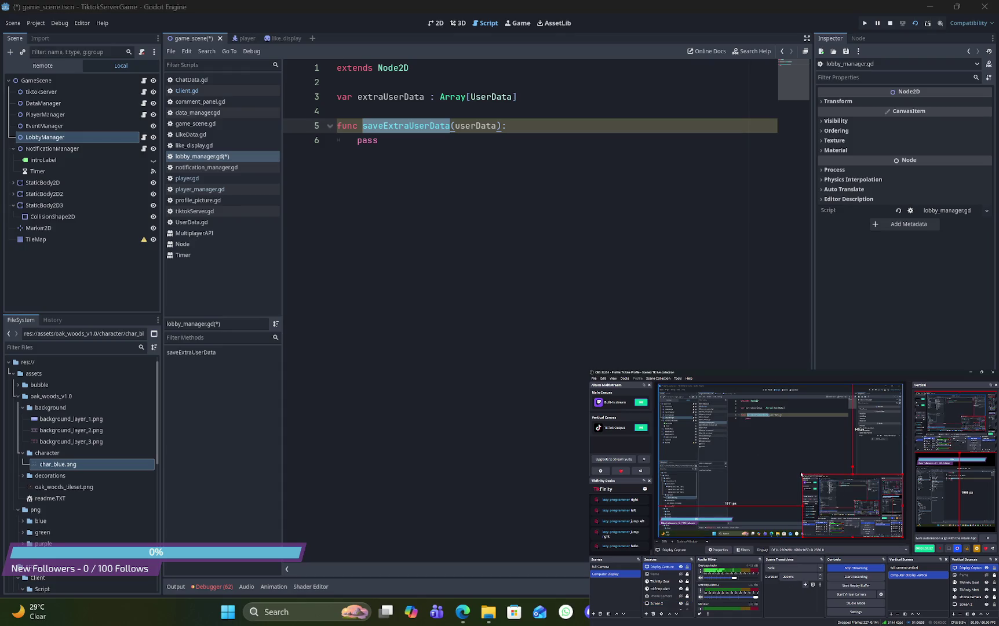
left_click_drag(590, 369, 563, 353)
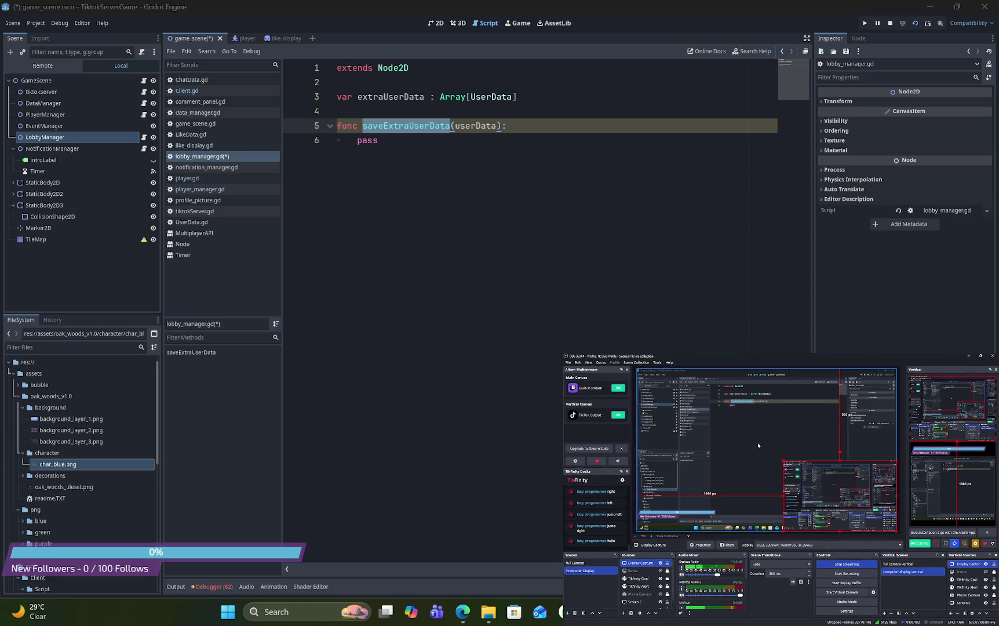
left_click(635, 601)
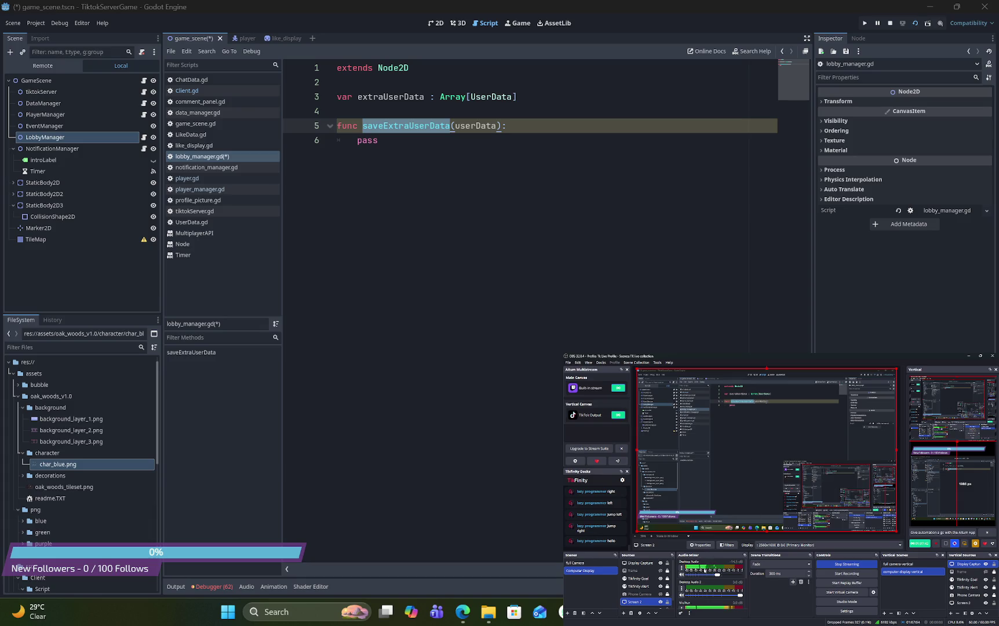
scroll(672, 600, "down", 1)
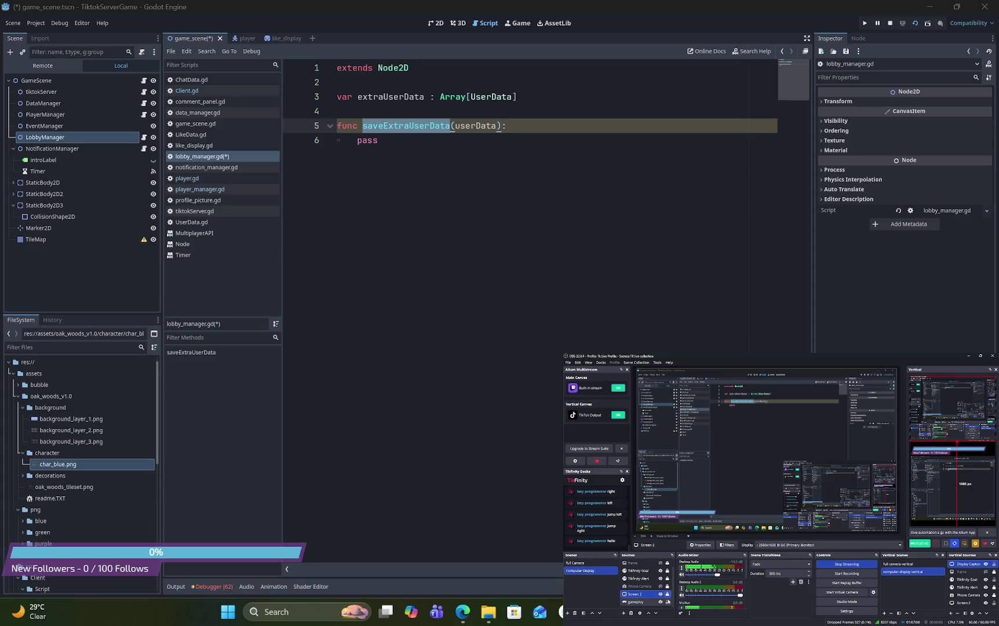
left_click(667, 602)
scroll(669, 600, "up", 1)
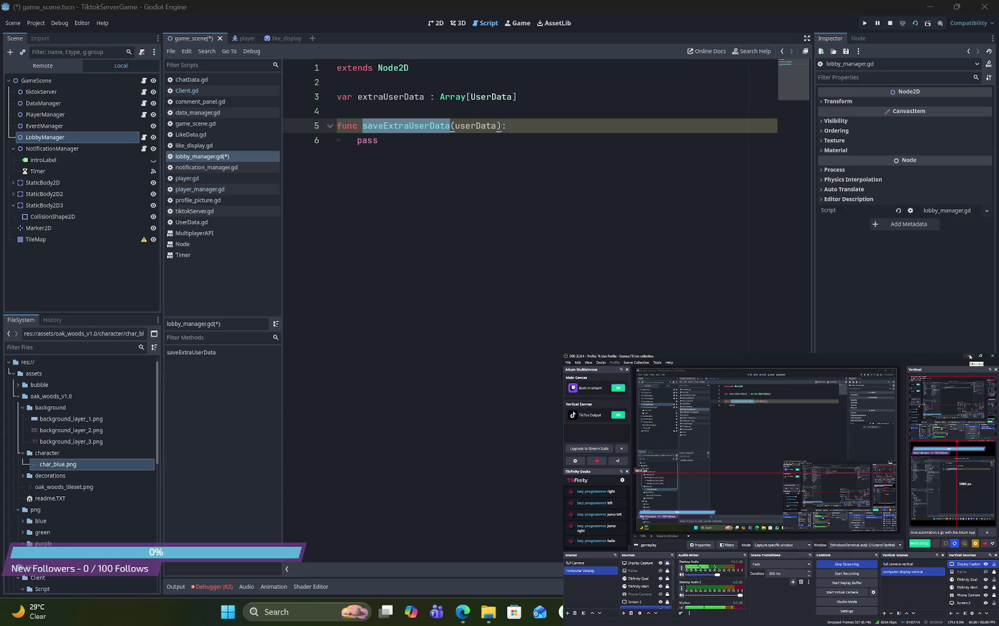
left_click(969, 357)
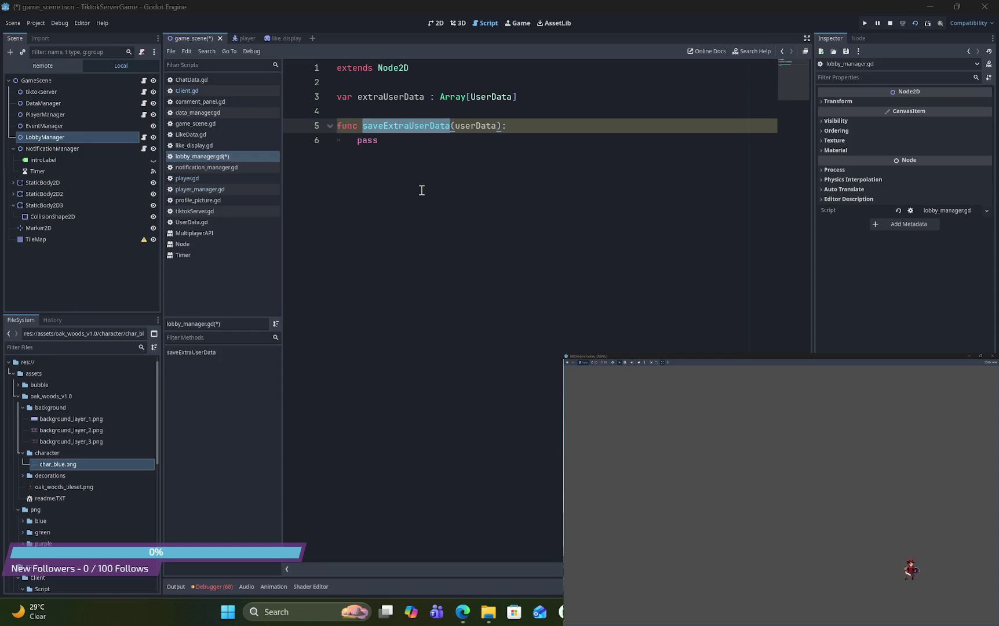
Write extraUserData.append(userData) on line 6 of saveExtraUserData using autocomplete
left_click(538, 126)
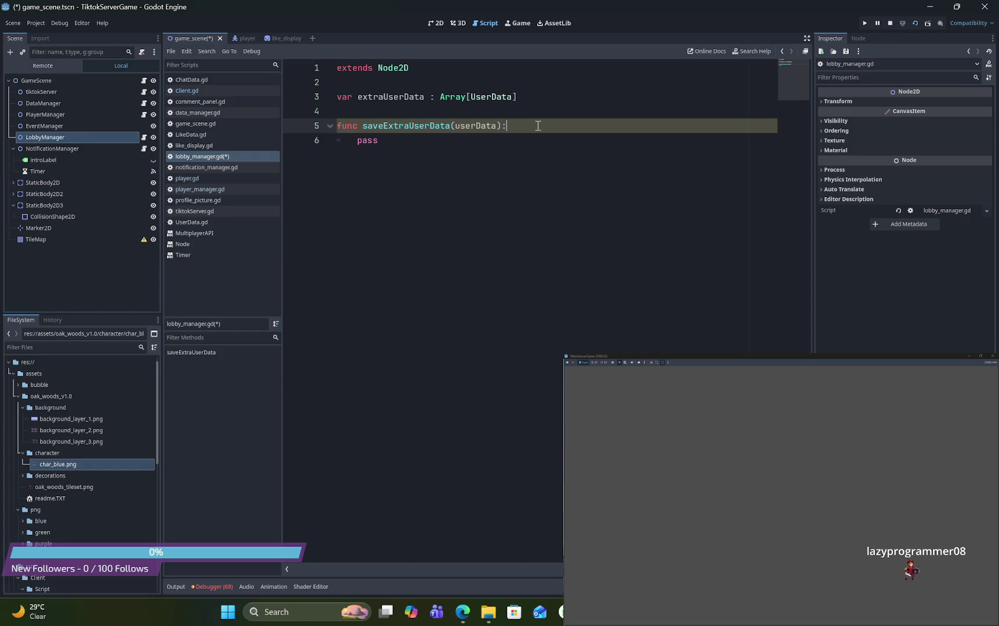
key("Return")
type("user")
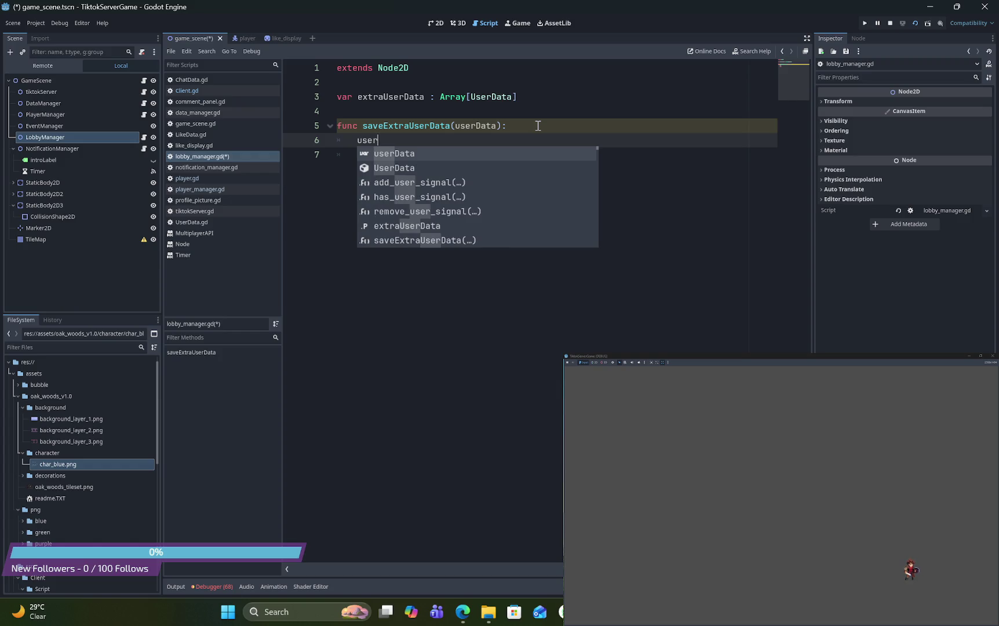
key("BackSpace")
key("BackSpace")
key("BackSpace")
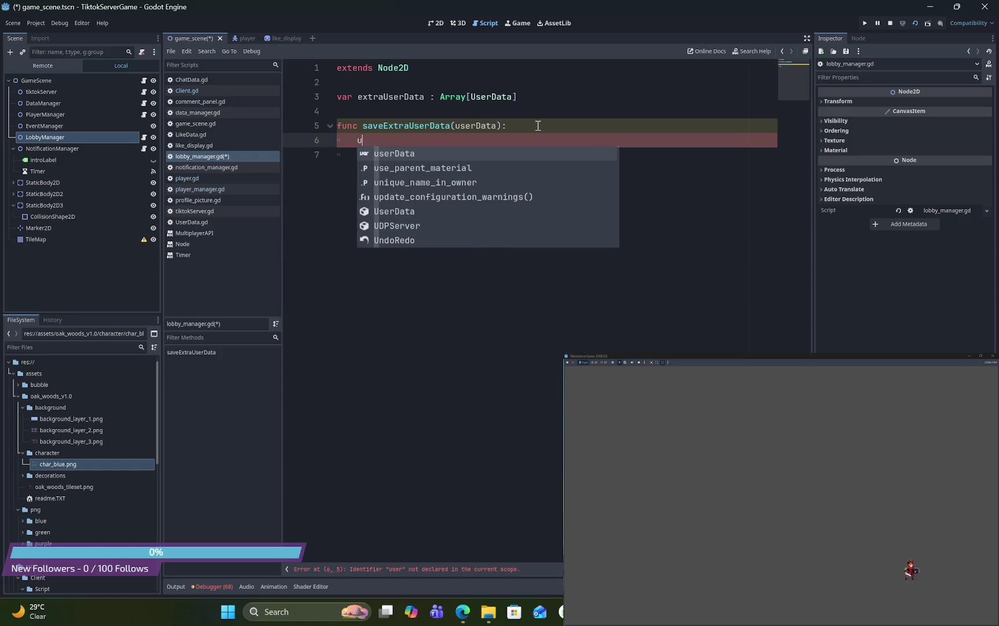
type("ex")
key("Return")
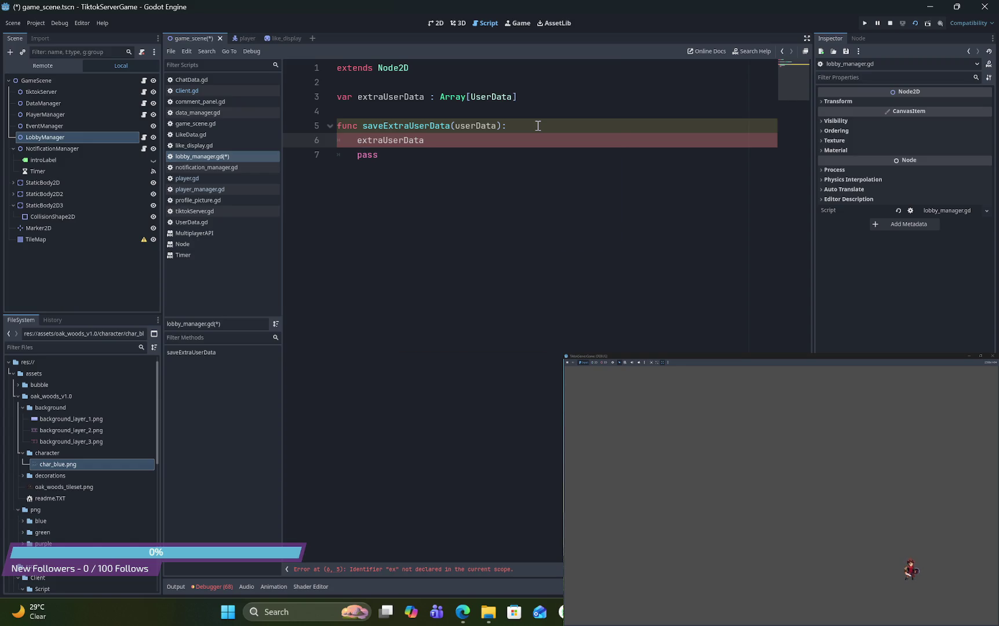
type(".app")
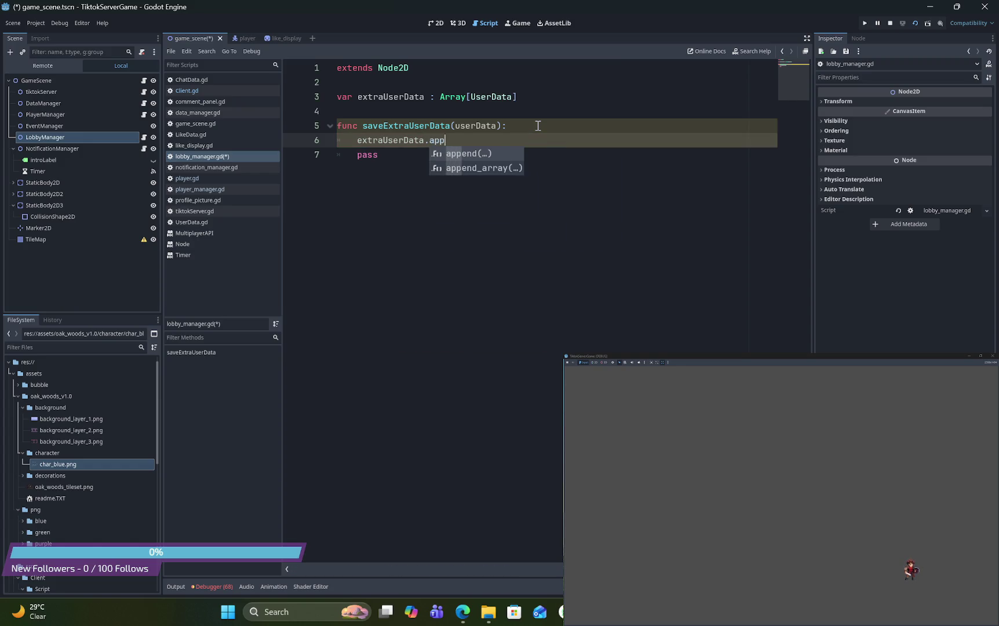
key("Return")
type("user")
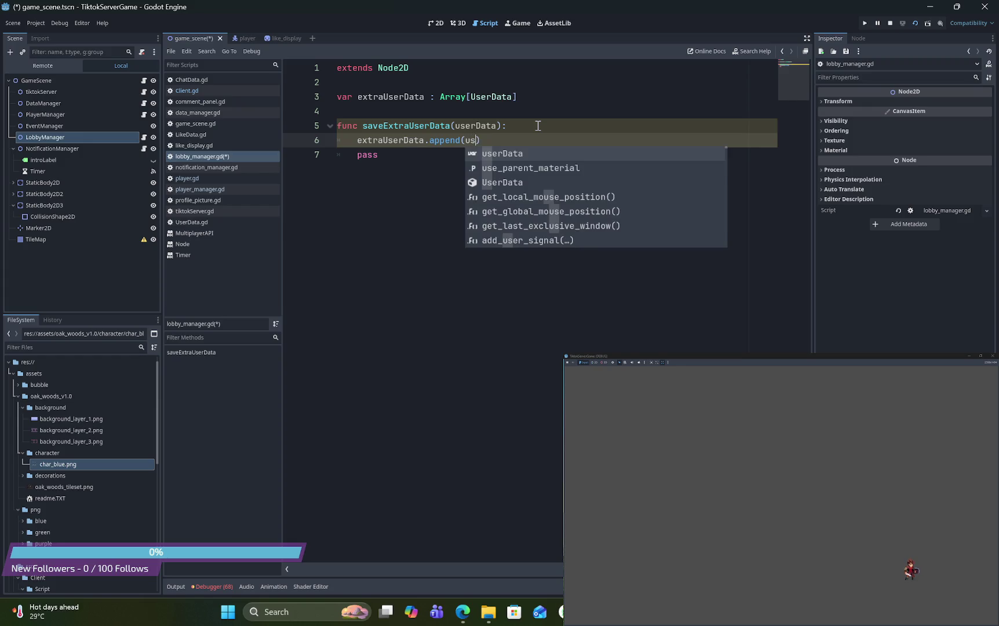
key("Return")
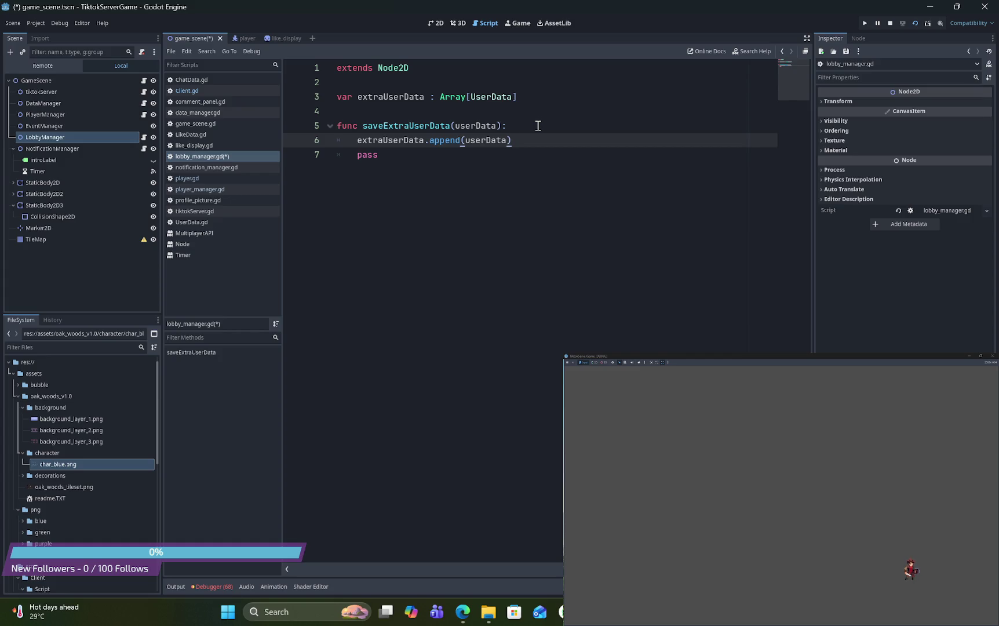
key("Return")
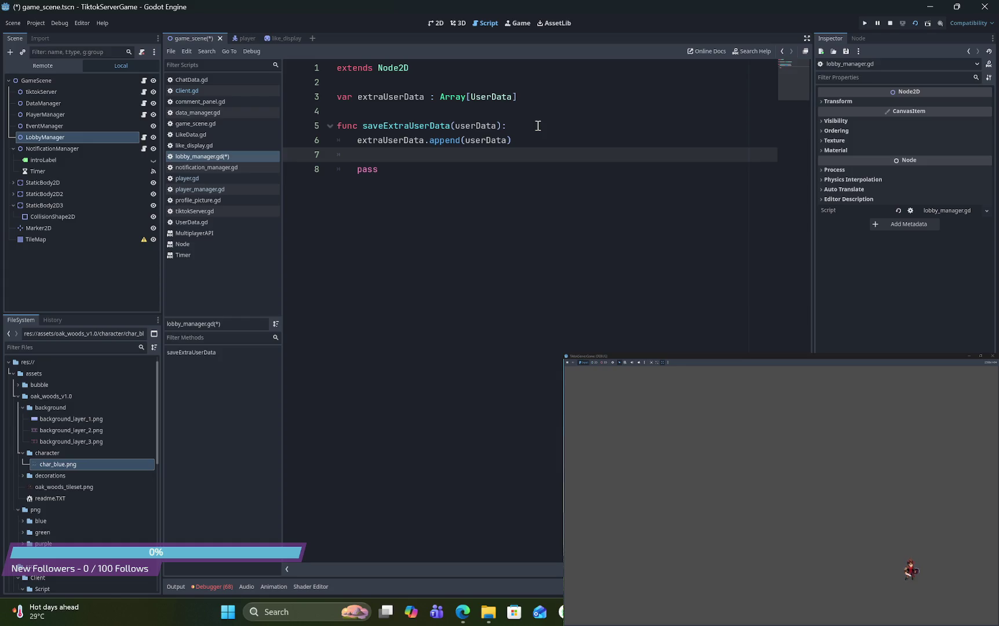
key("BackSpace")
key("BackSpace")
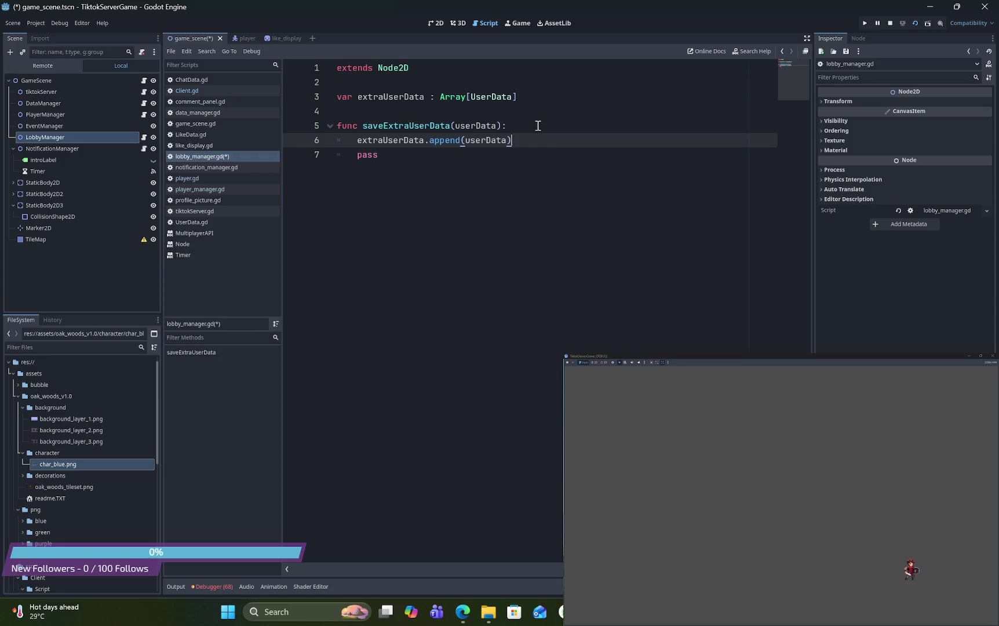
key("Down")
Delete the pass placeholder and clear space for a new function below saveExtraUserData
key("BackSpace")
key("BackSpace")
key("BackSpace")
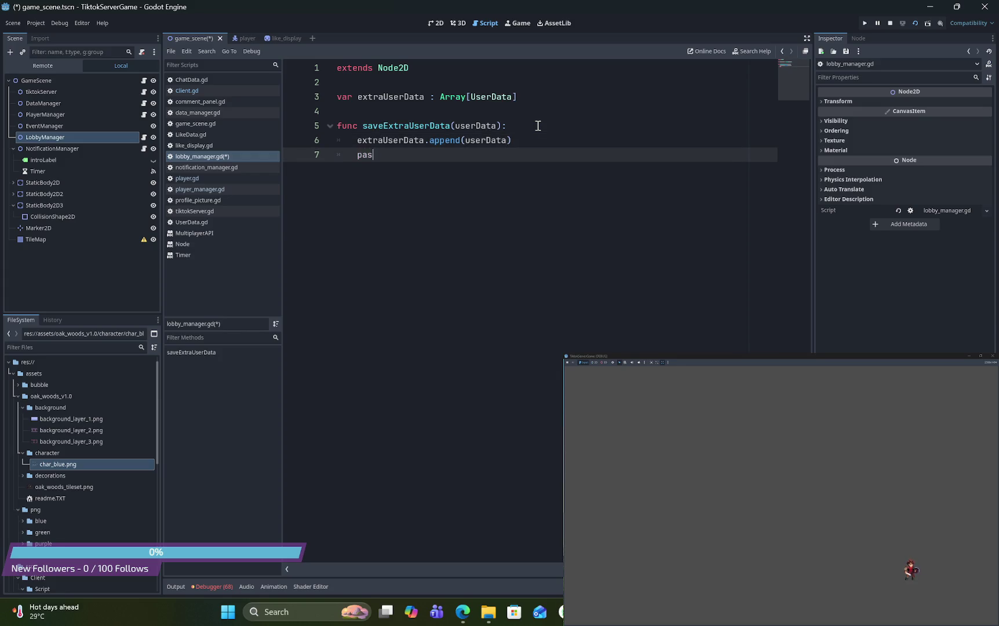
key("BackSpace")
key("BackSpace")
key("Up")
key("Down")
key("Return")
key("Return")
type("func ")
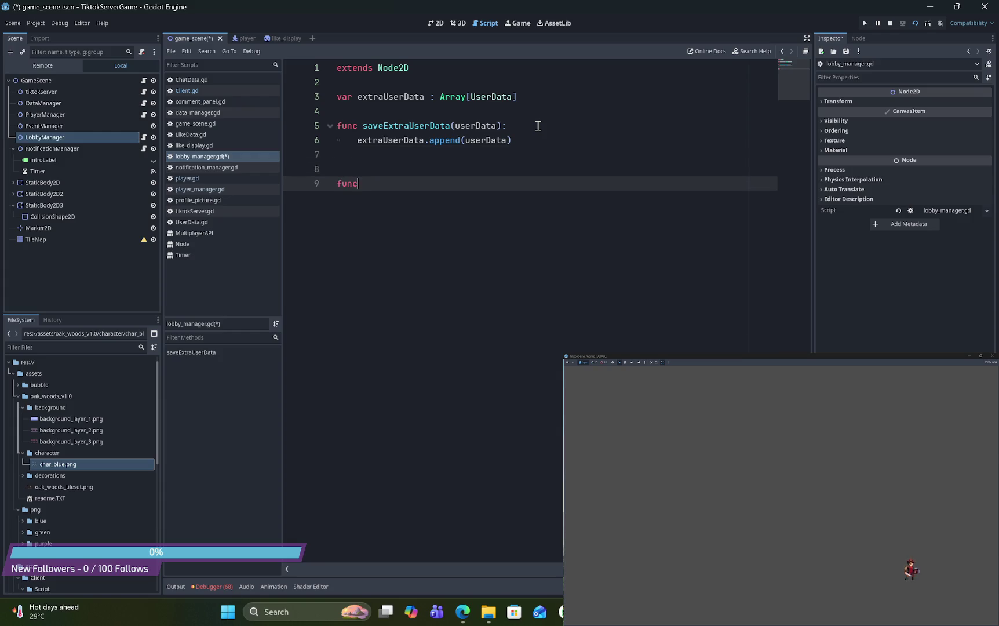
type("dele")
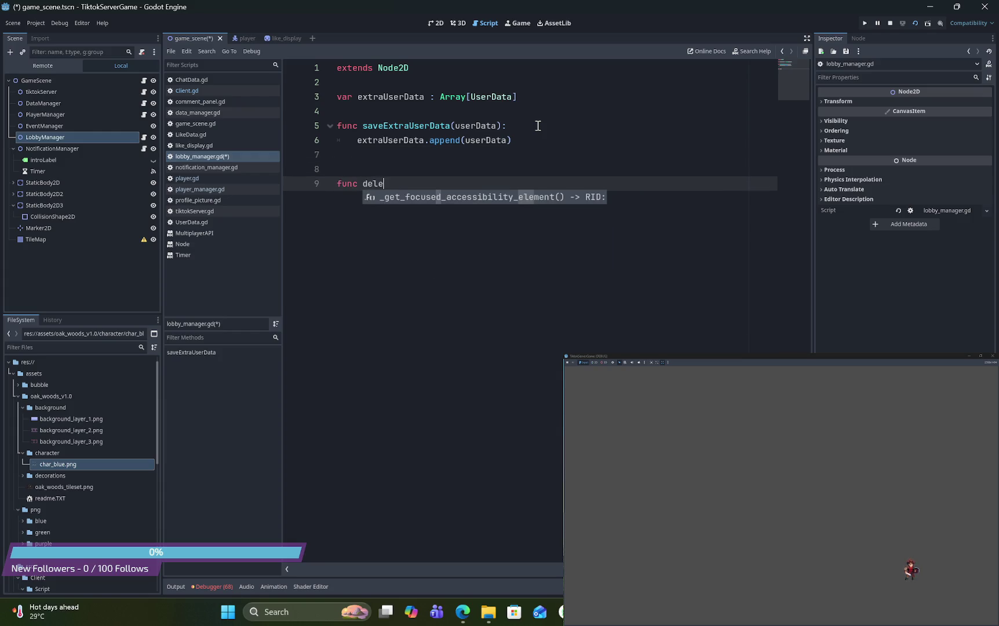
key("BackSpace")
key("BackSpace")
key("BackSpace")
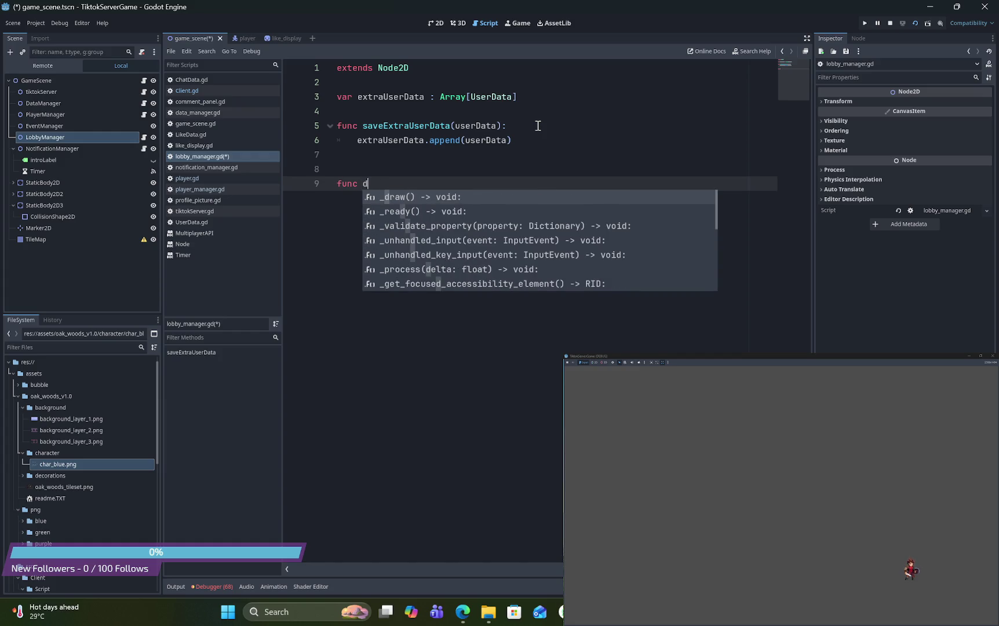
key("BackSpace")
key("BackSpace")
key("BackSpace")
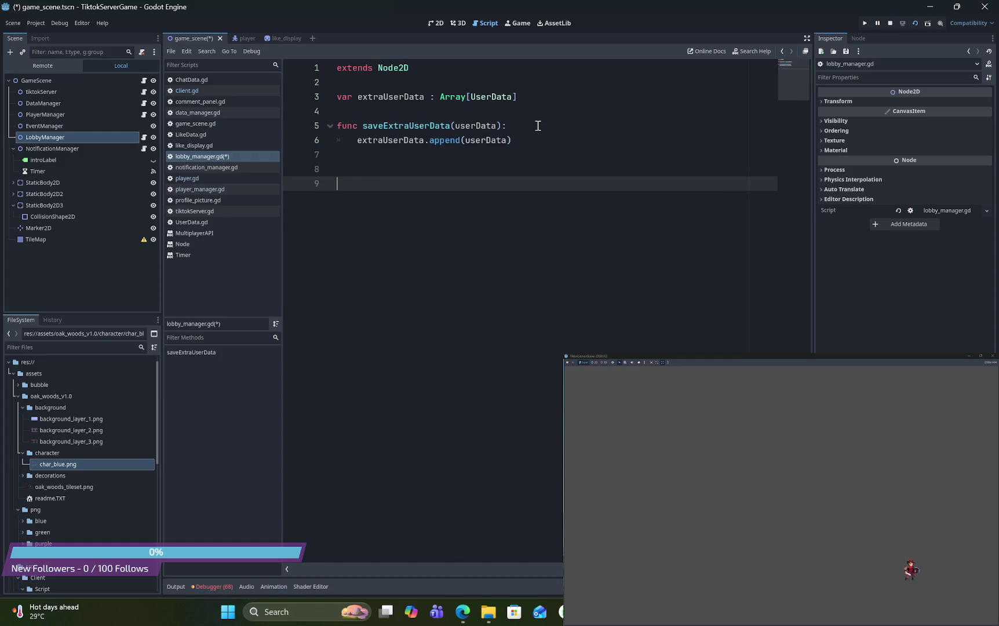
key("Return")
type("func dele")
key("BackSpace")
key("BackSpace")
key("BackSpace")
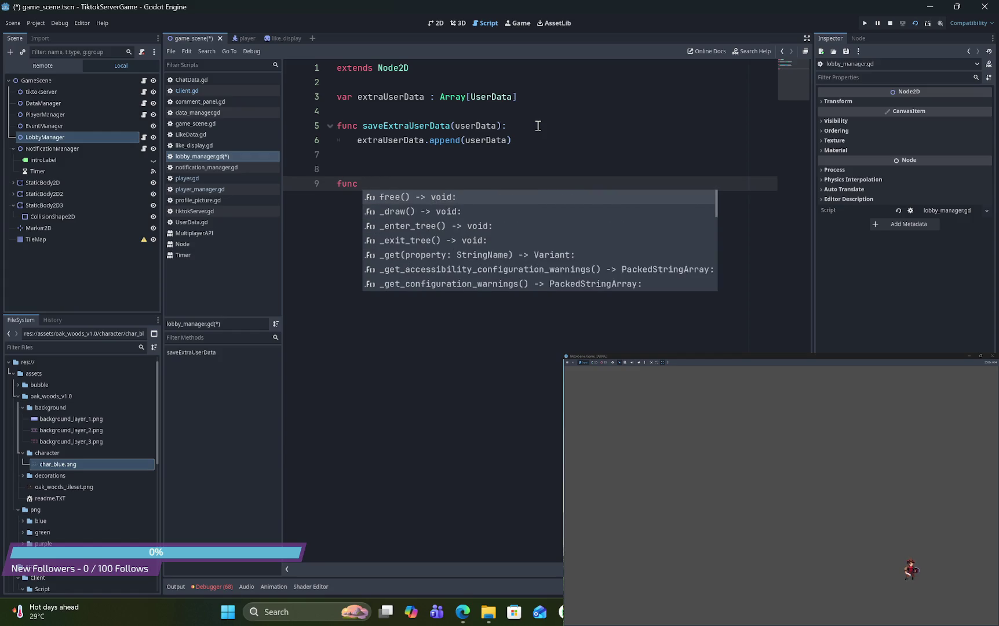
key("BackSpace")
key("BackSpace")
Add func getUserData(): returning extraUserData.pop_front(), checking pop_front in the Array docs
type("f")
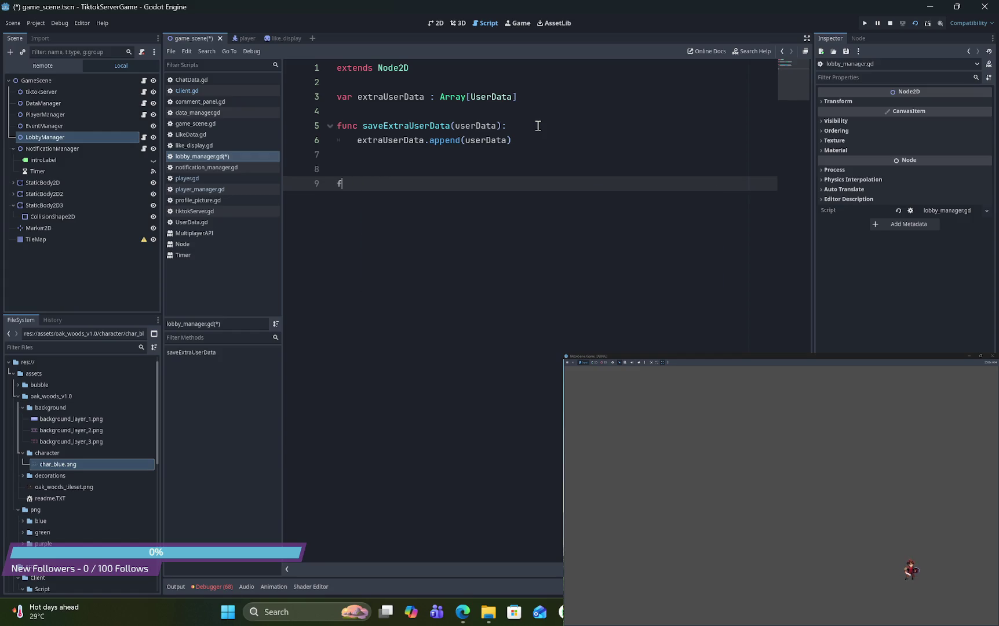
type("unc get")
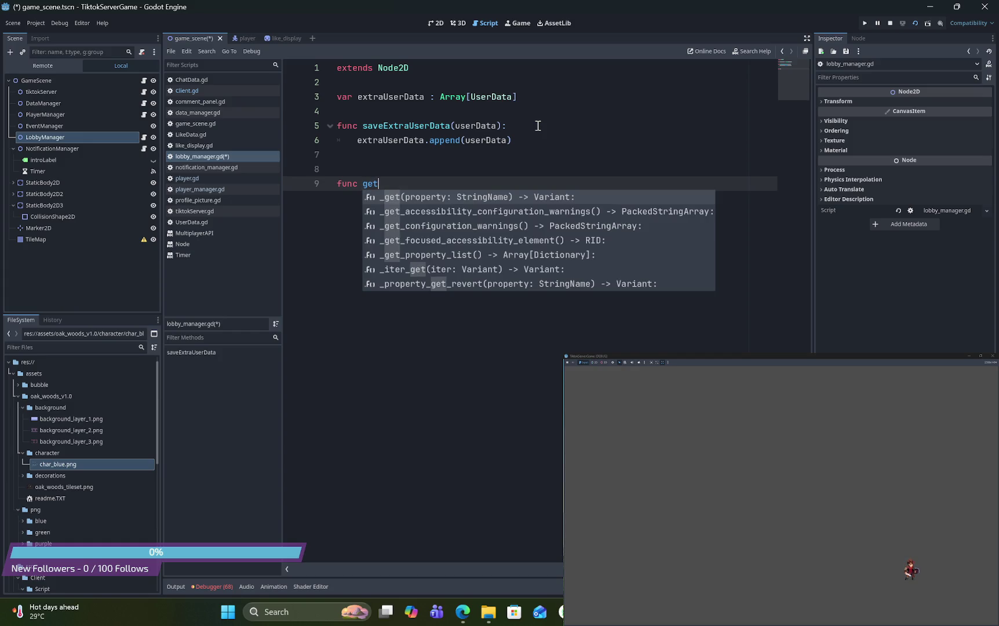
type("User")
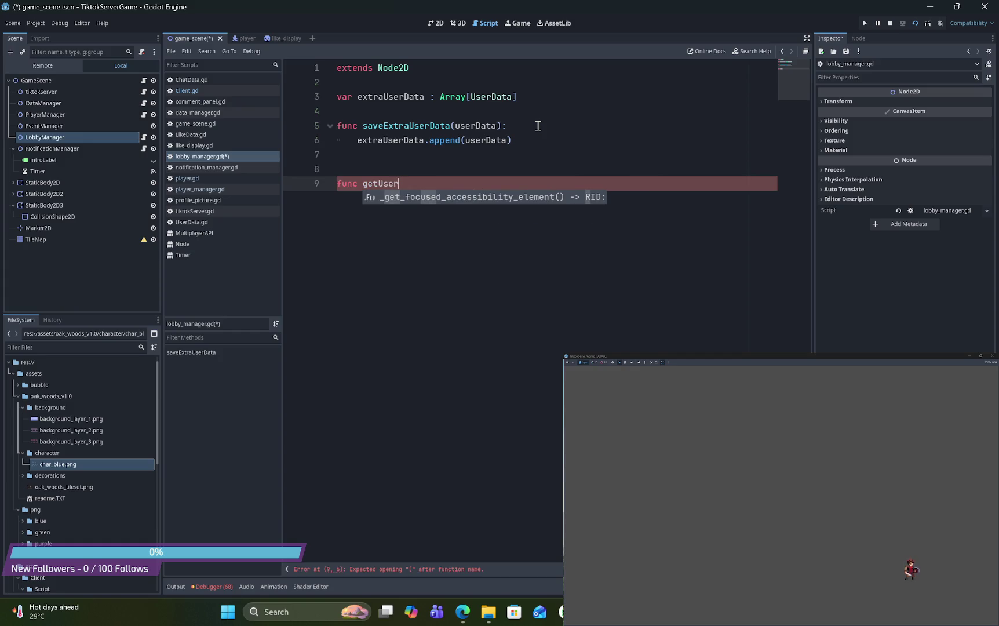
type("Data():")
key("Return")
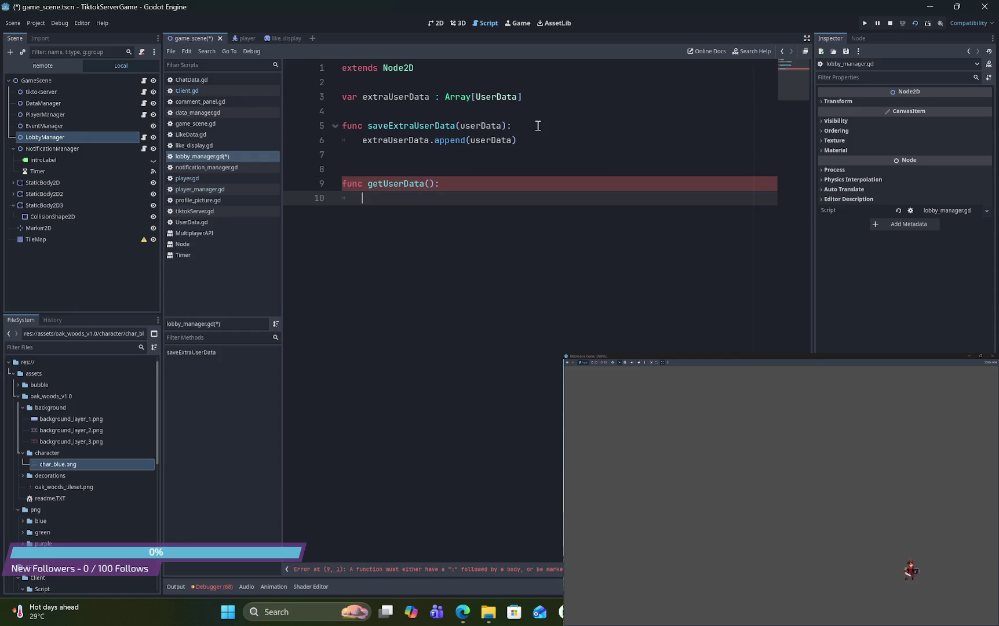
type("extr")
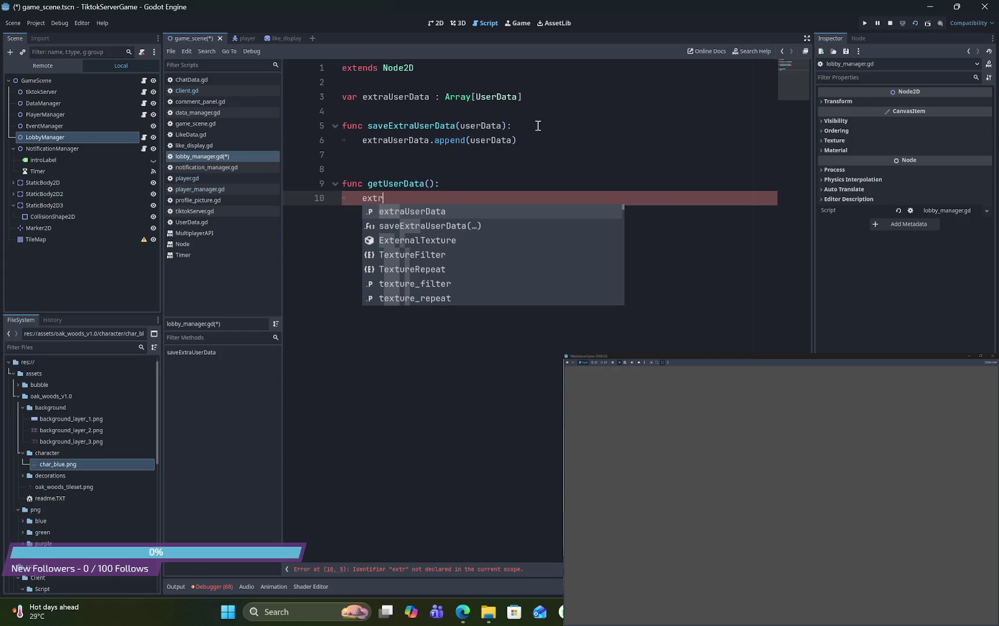
key("Return")
key("BackSpace")
key("BackSpace")
key("BackSpace")
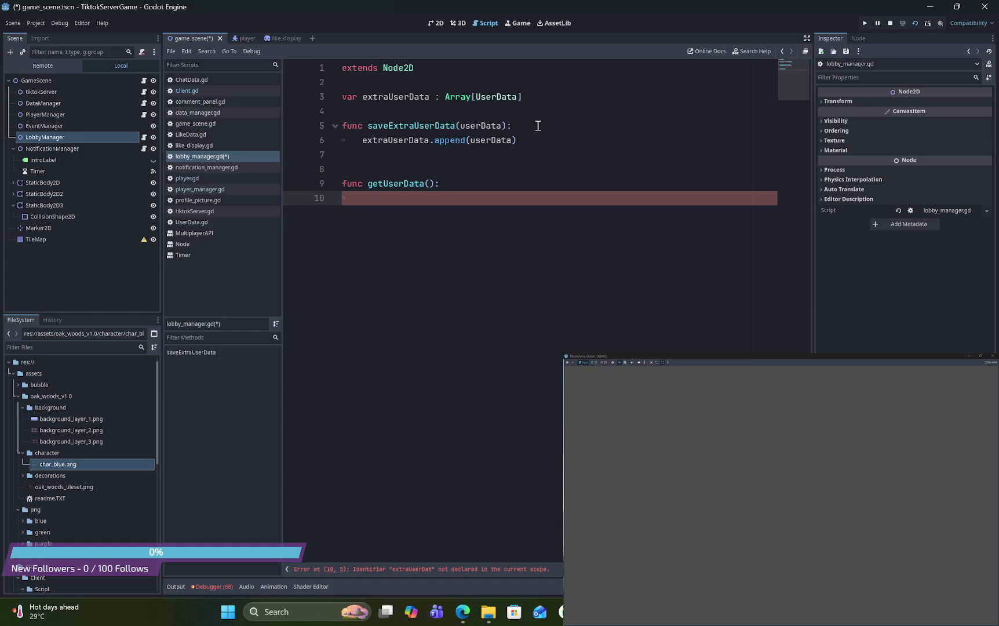
key("Tab")
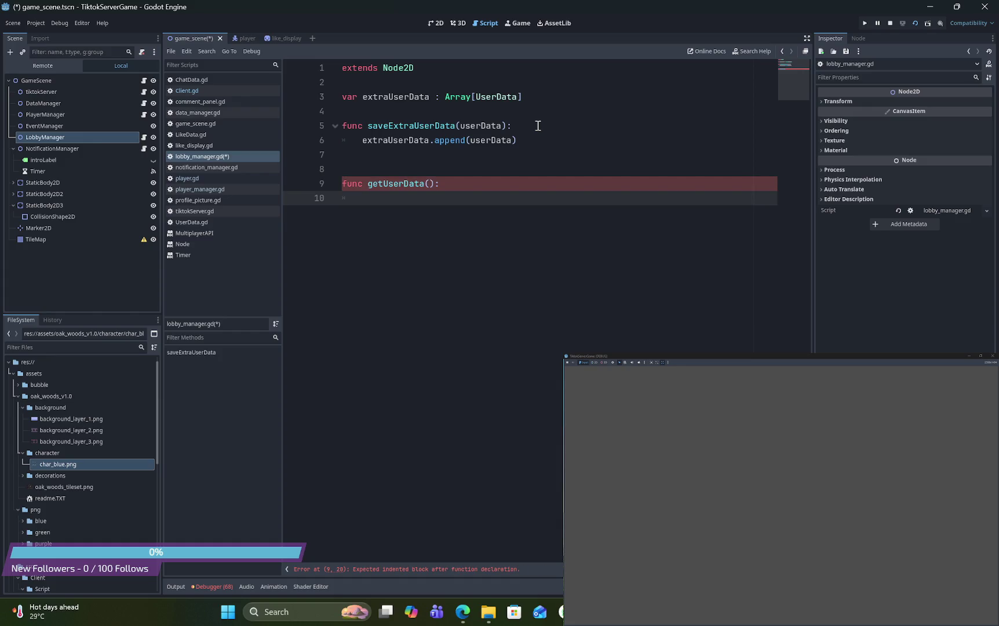
type("return")
type(" ex")
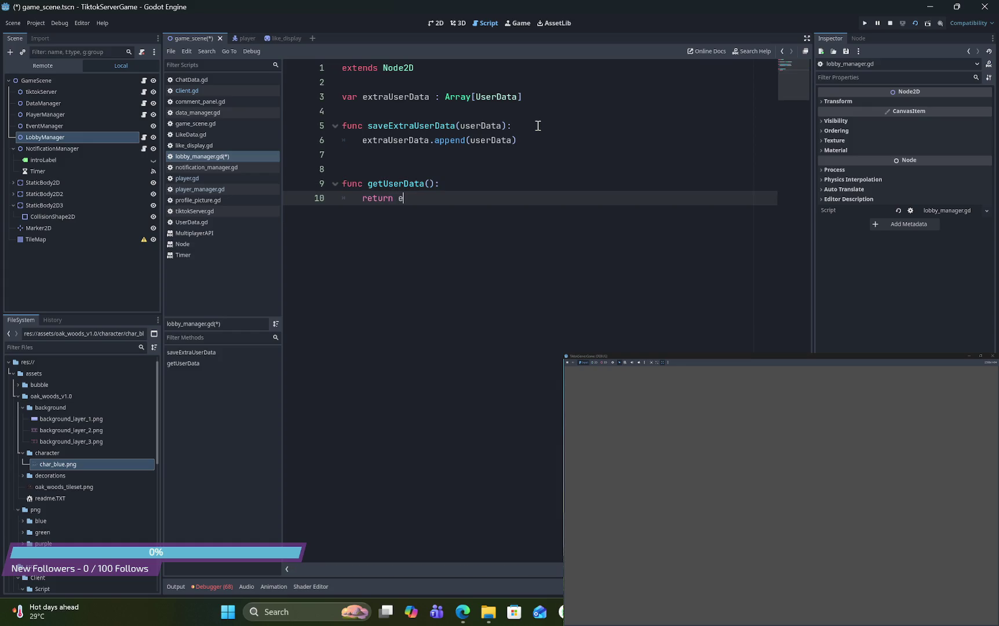
key("Return")
type(".")
type("pop")
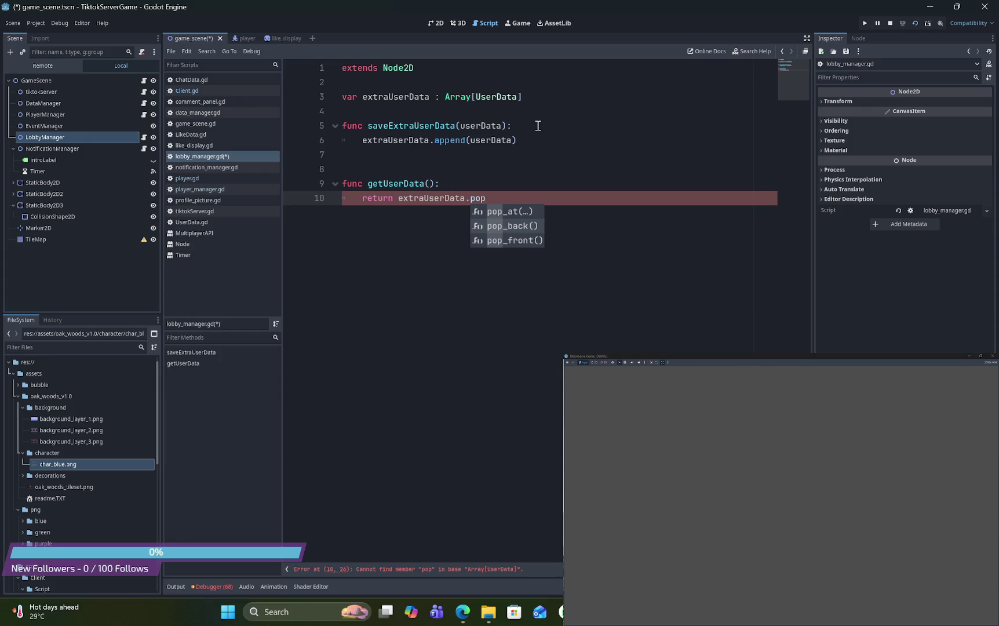
key("Down")
key("Return")
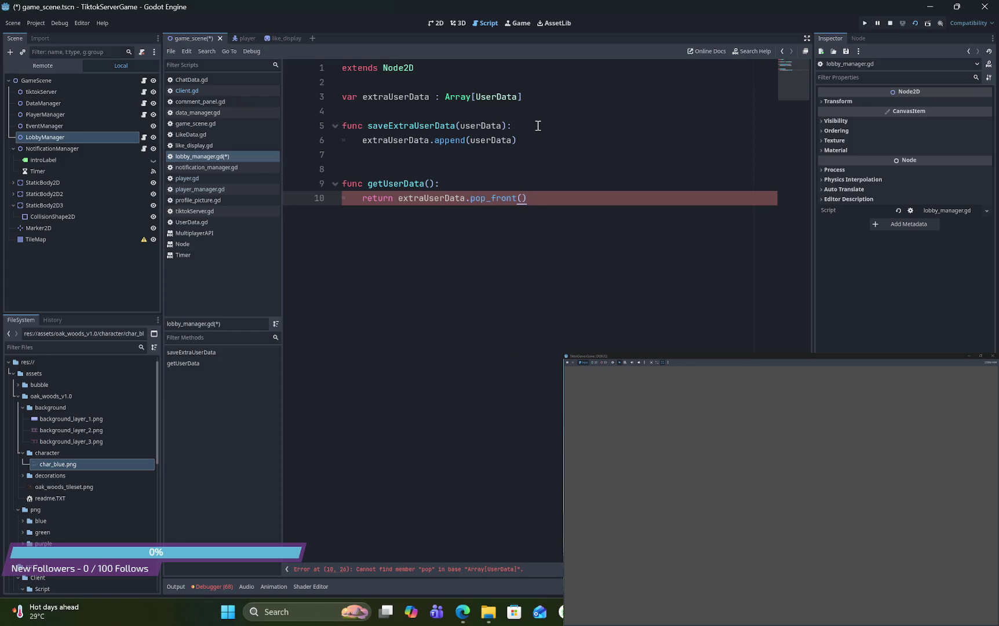
left_click(493, 200, "ctrl")
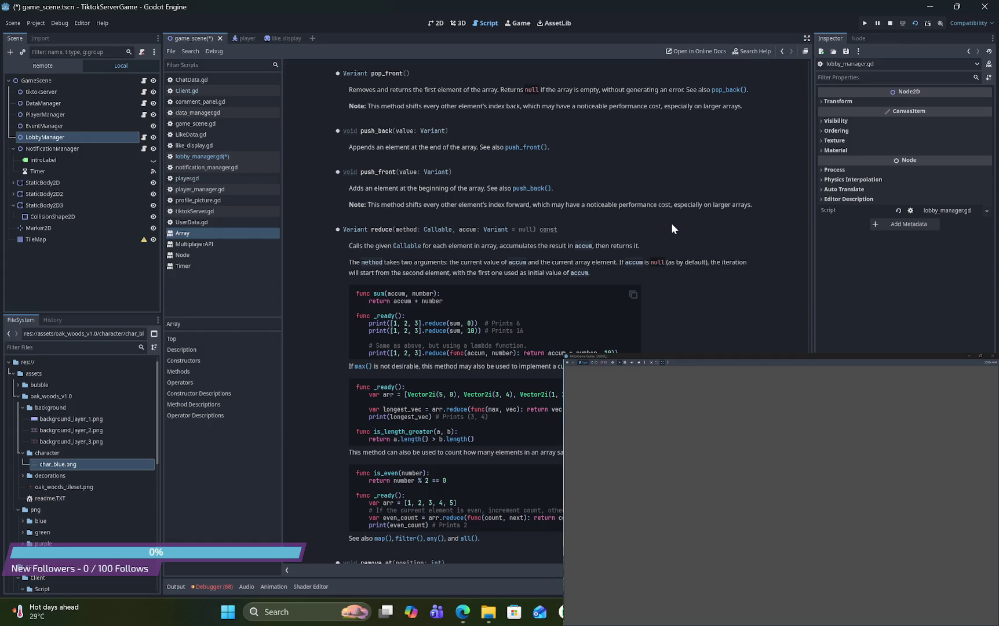
left_click(212, 156)
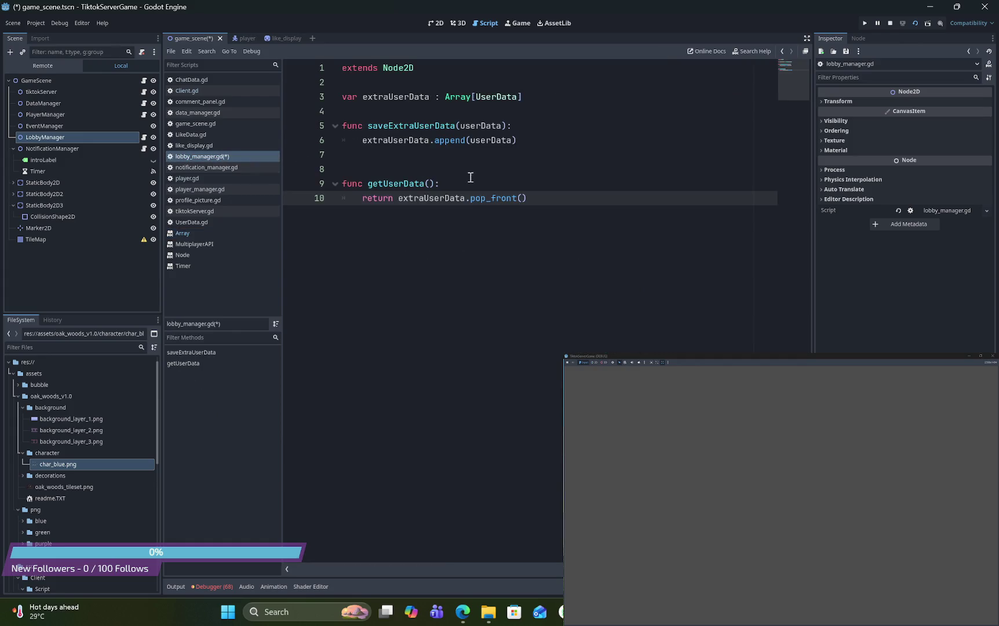
Inspect getUserData, extraUserData and pop_front in the new function, then open the Debugger panel
left_click(408, 183)
double_click(407, 183)
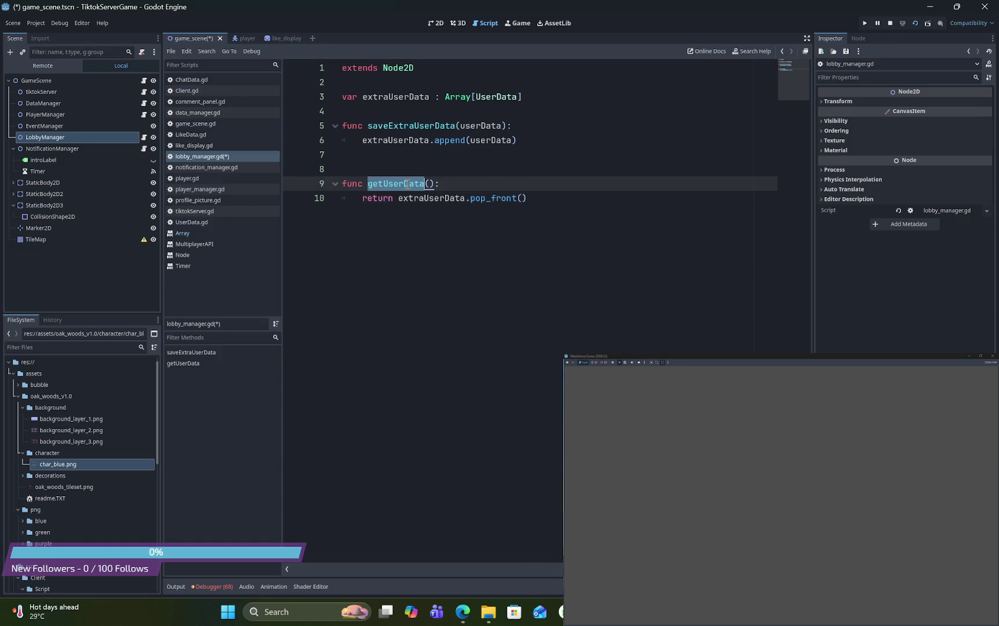
double_click(497, 198)
double_click(431, 198)
left_click(384, 198)
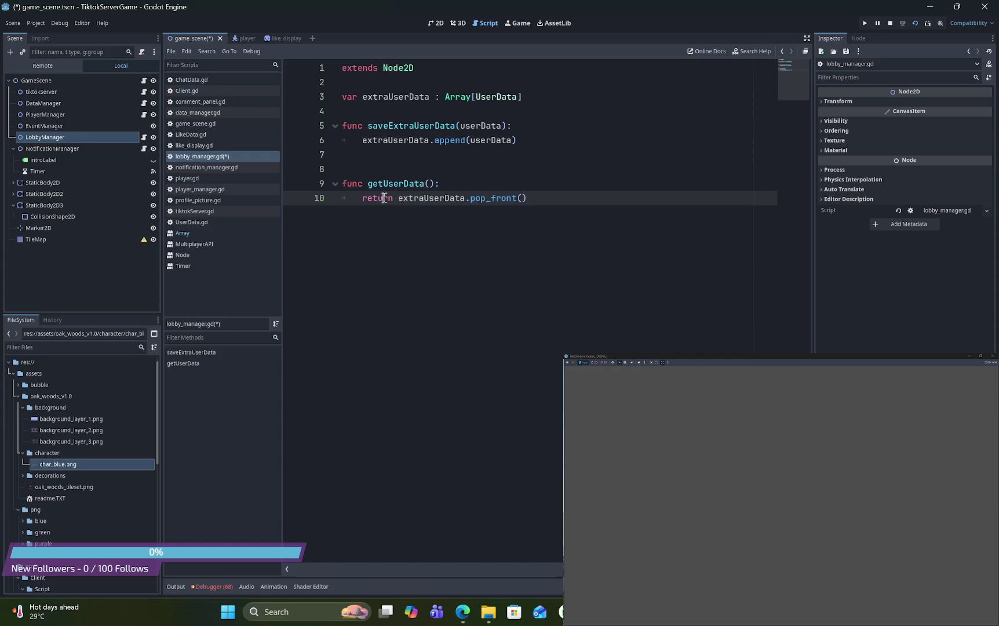
double_click(429, 198)
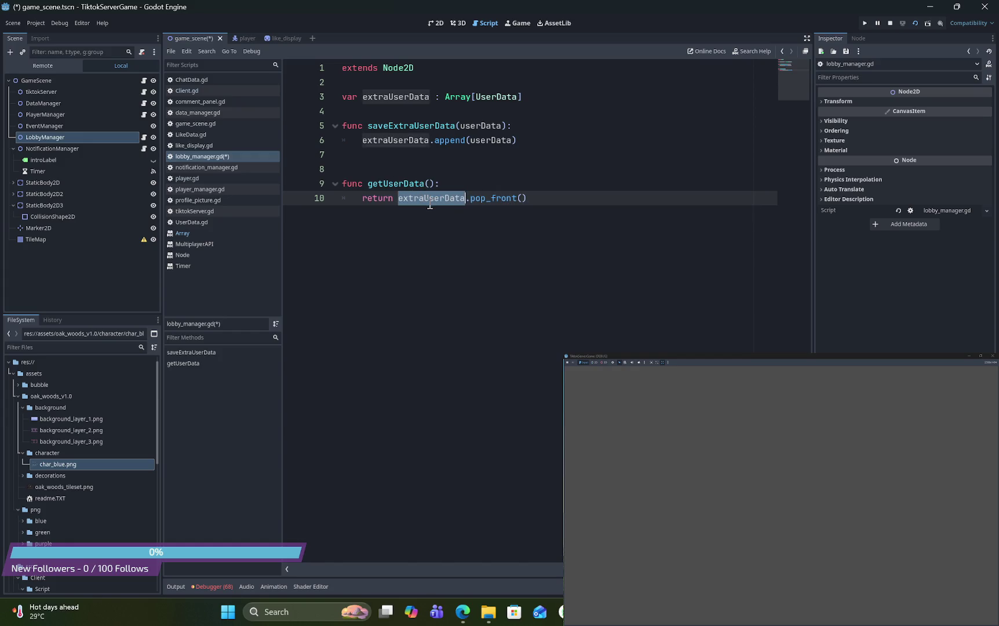
double_click(483, 198)
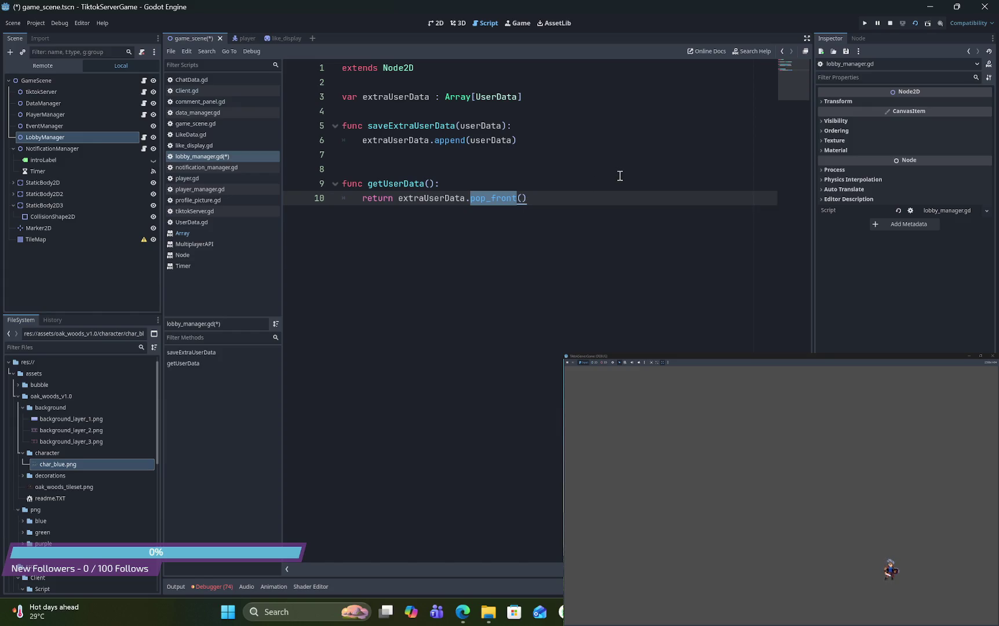
left_click(223, 584)
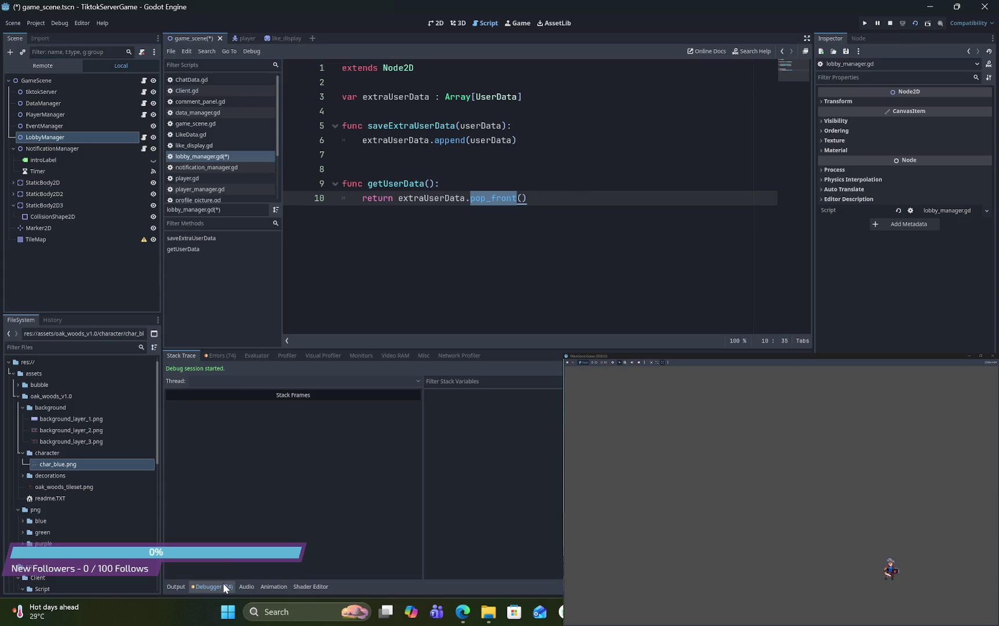
left_click(226, 355)
scroll(334, 472, "down", 10)
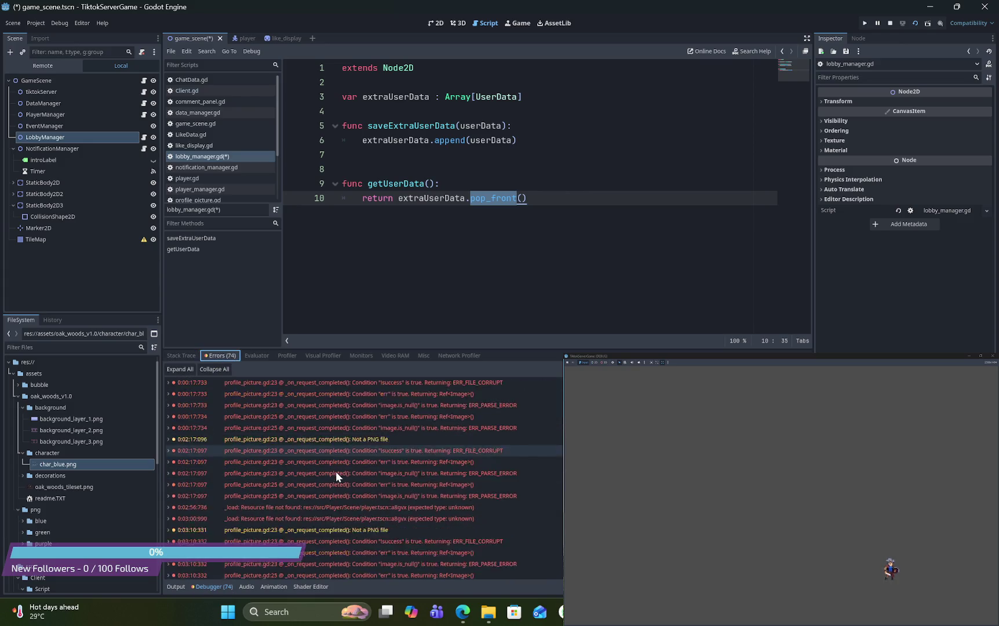
scroll(336, 471, "up", 10)
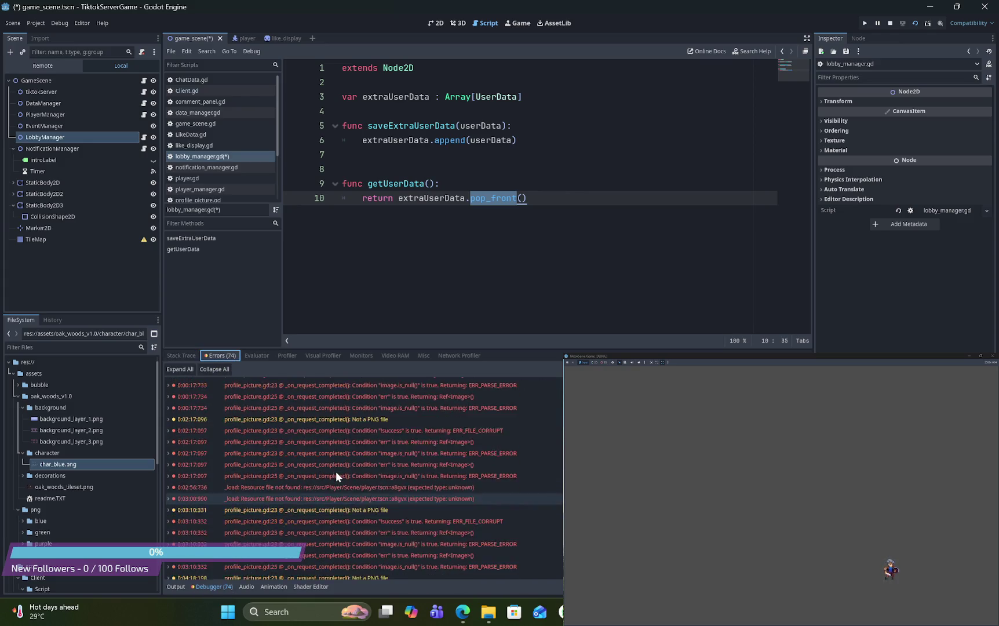
left_click(181, 355)
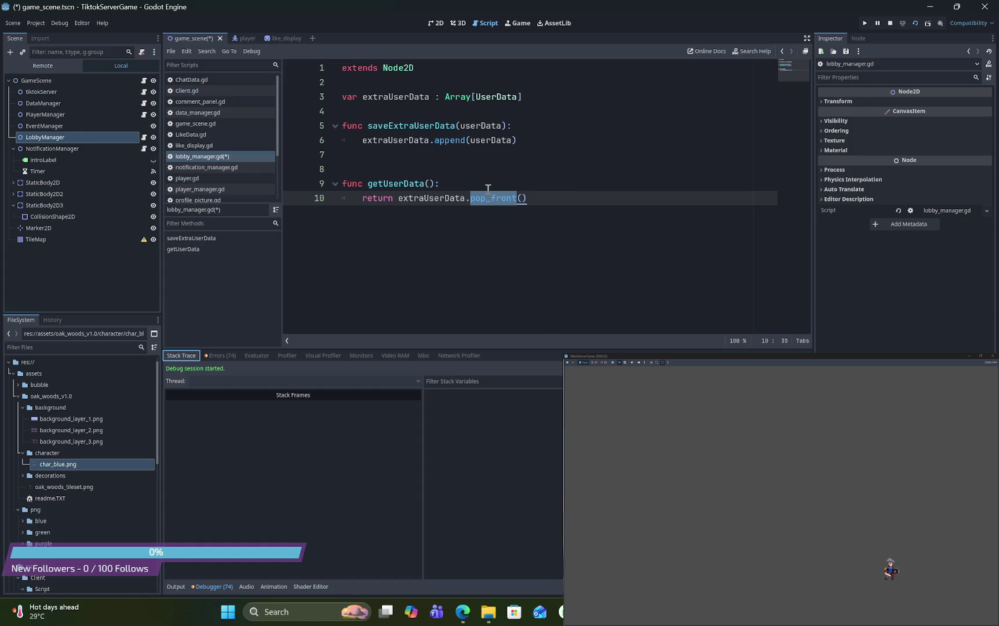
key("ctrl+s")
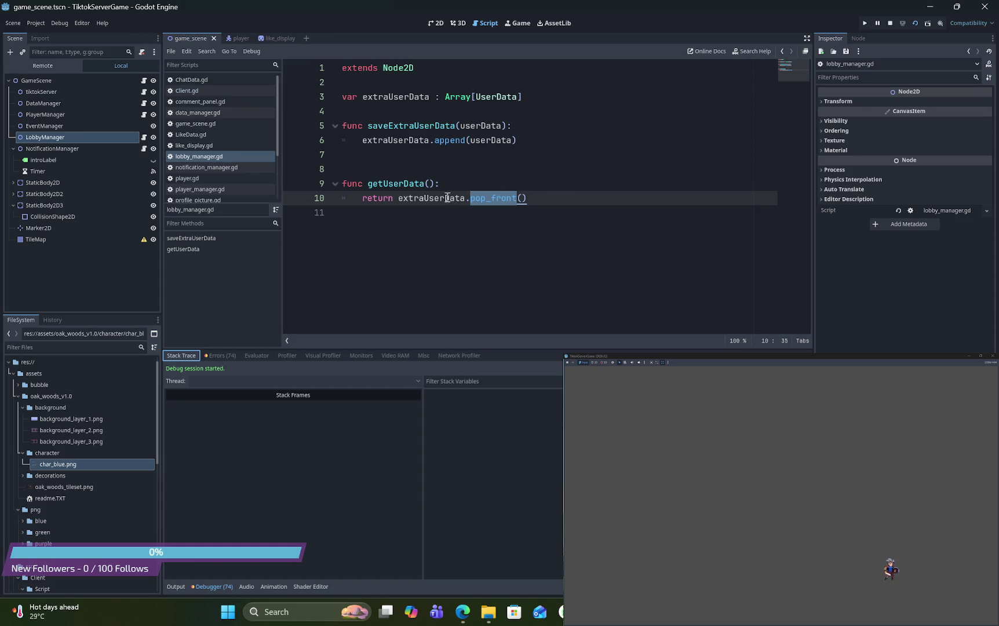
Check extraUserData and pop_front in the getUserData return line
double_click(446, 198)
double_click(507, 198)
mouse_move(507, 200)
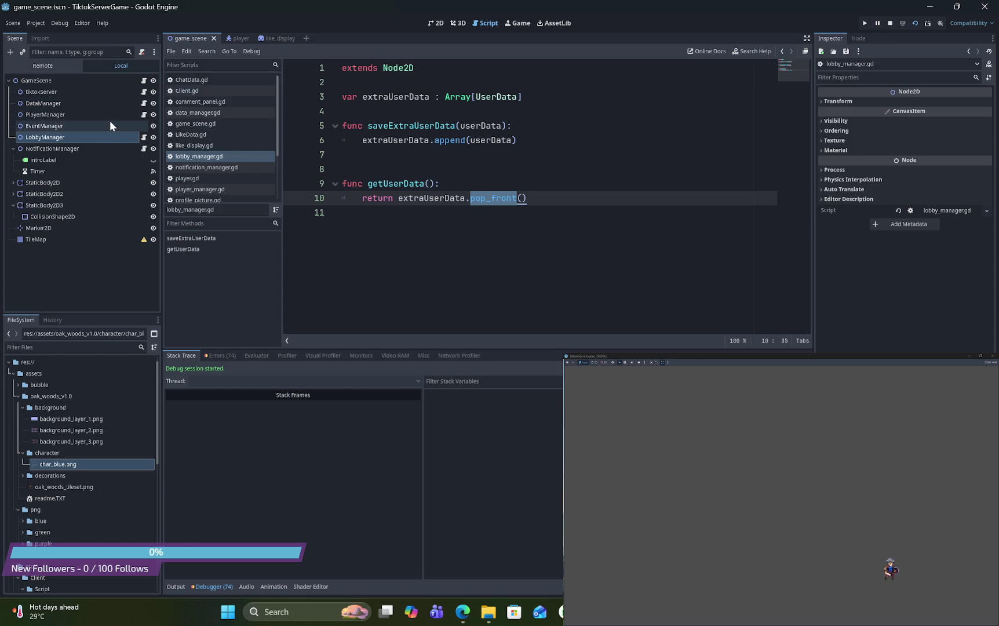
Open the PlayerManager script to review createNewUser, then open the DataManager script
left_click(144, 114)
scroll(603, 166, "up", 4)
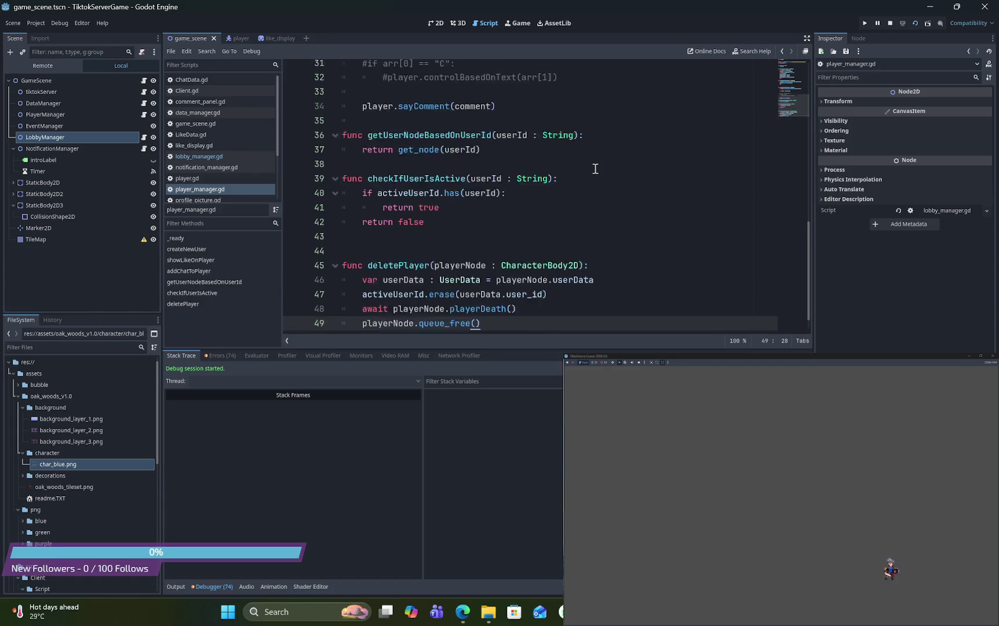
scroll(595, 169, "up", 7)
scroll(595, 169, "down", 2)
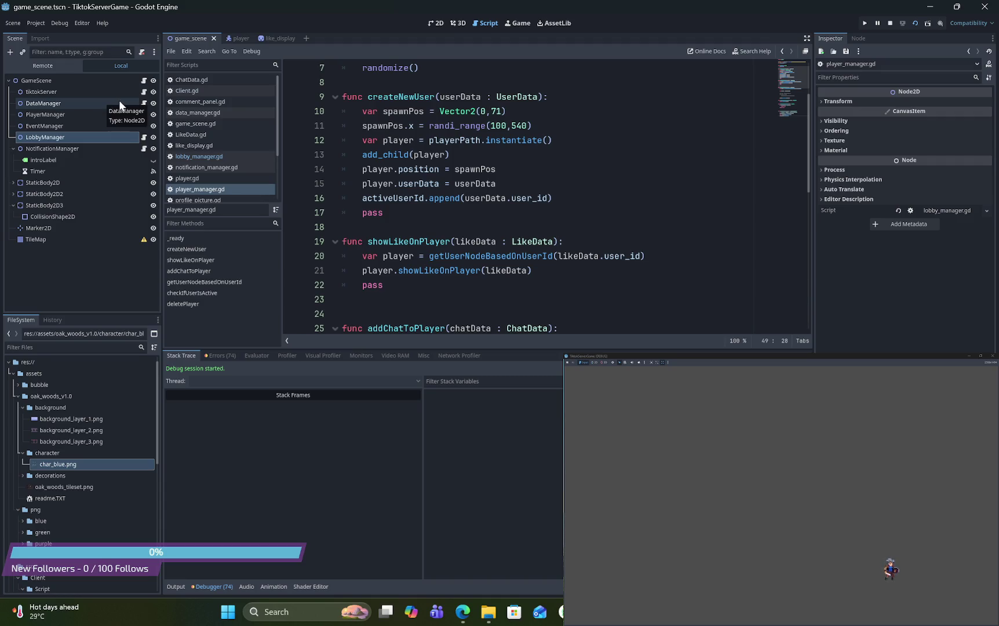
left_click(144, 103)
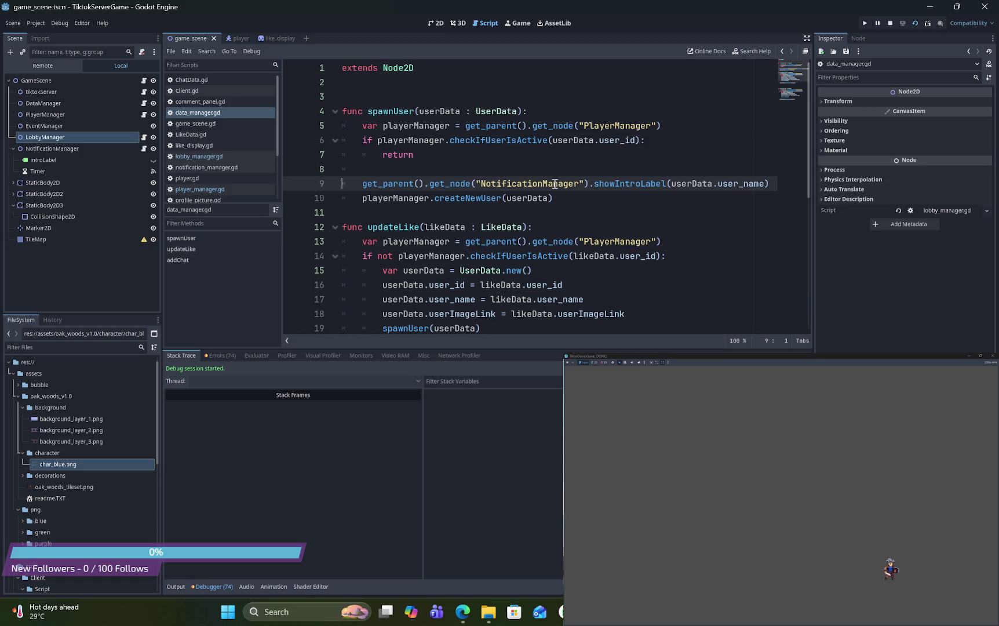
Review spawnUser in data_manager.gd and place the caret after its return line
double_click(414, 111)
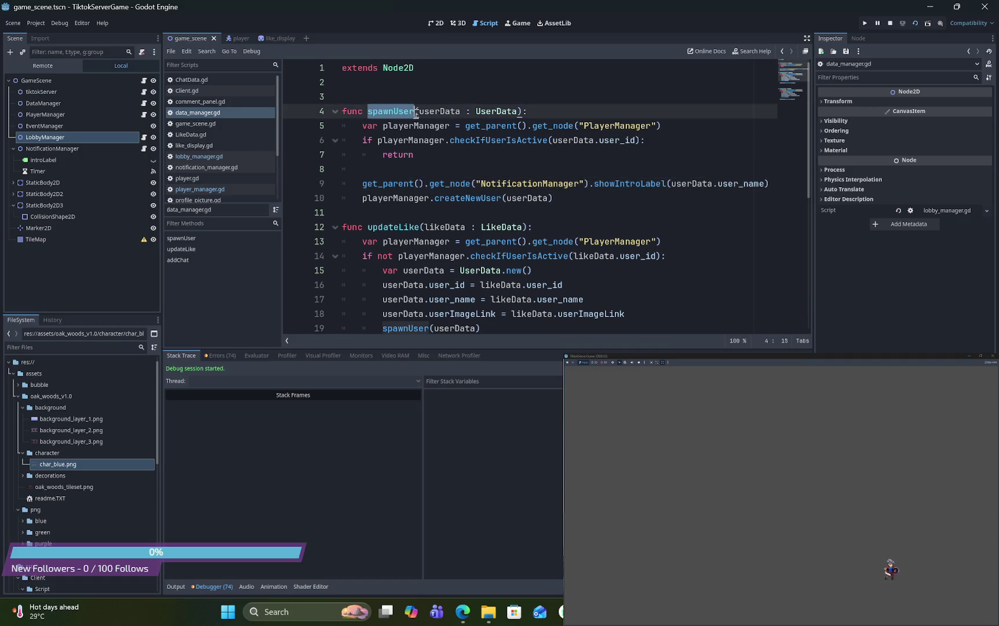
scroll(646, 238, "down", 3)
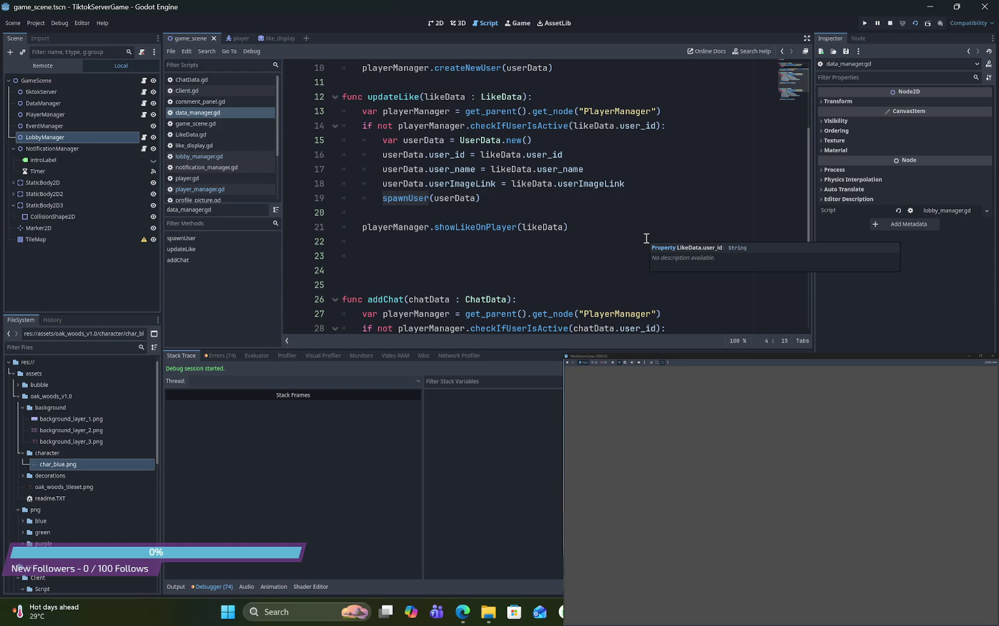
scroll(645, 238, "up", 3)
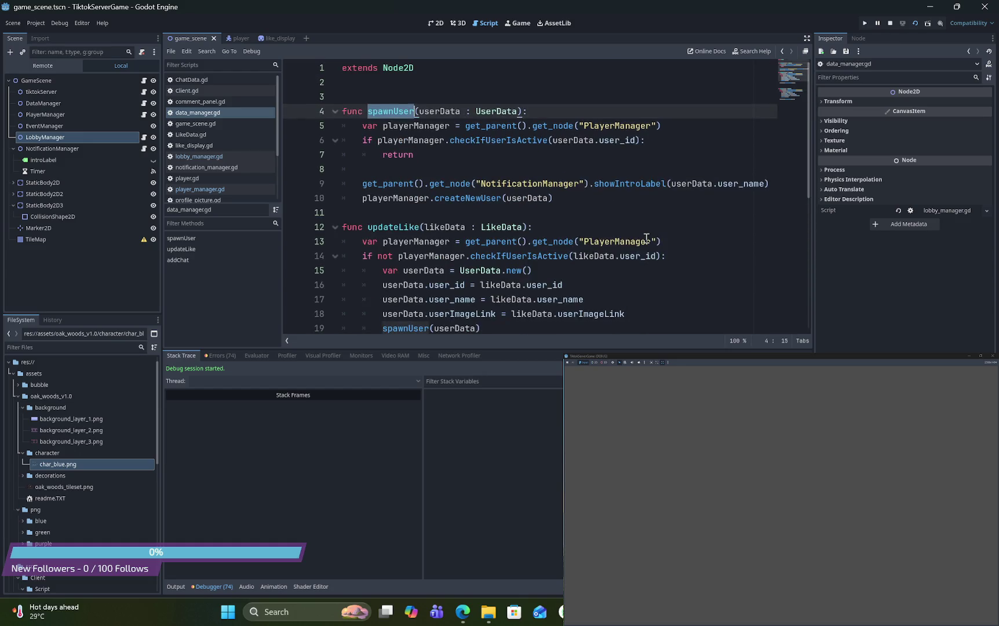
left_click(666, 141)
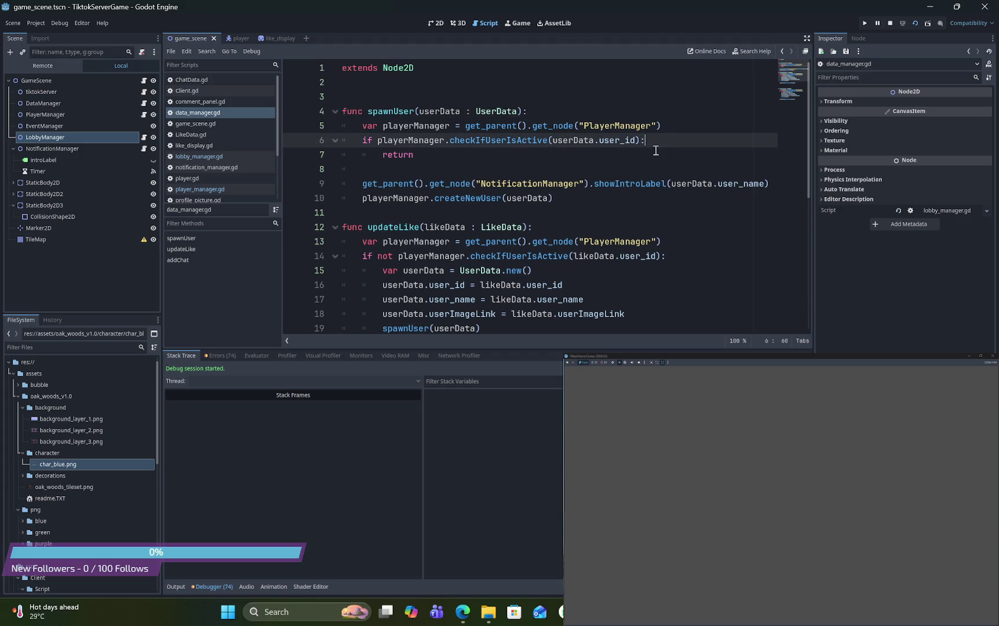
left_click(648, 159)
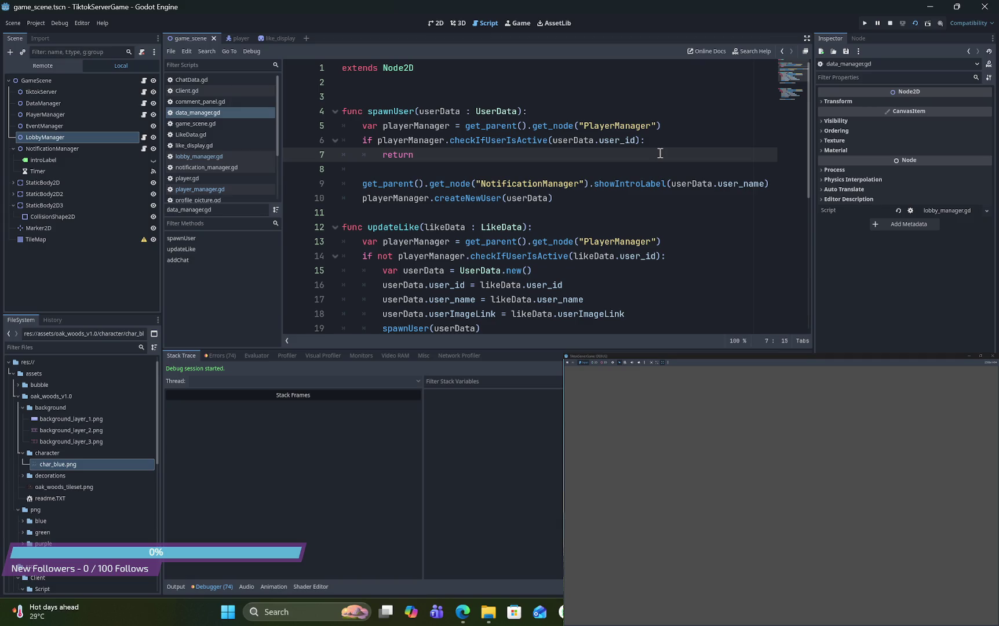
key("Return")
key("BackSpace")
Below the playerManager line, start var lobbyManager = get_parent().get_node("") in spawnUser
key("Return")
type("if")
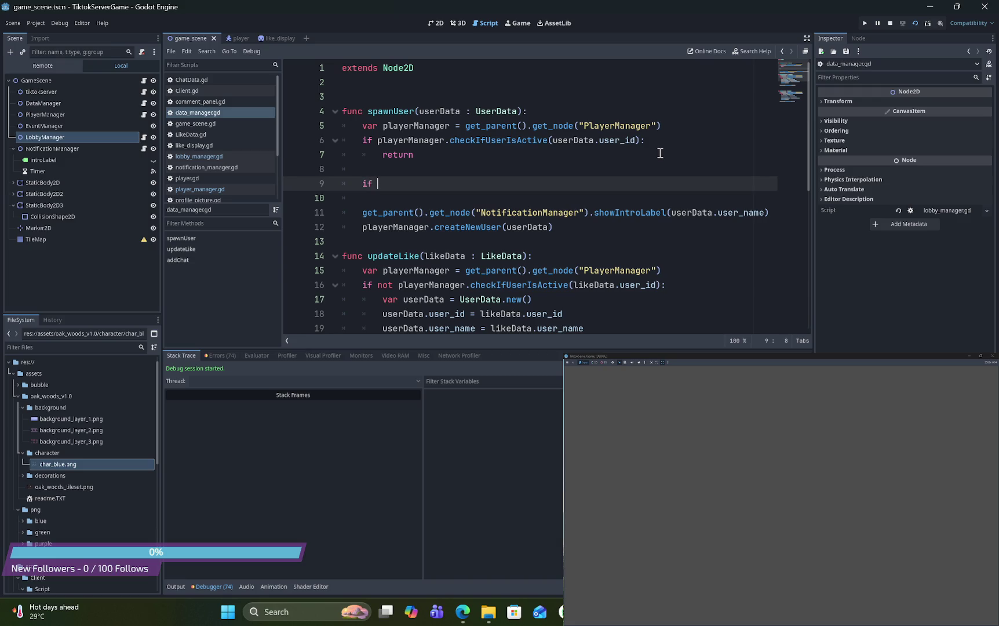
key("BackSpace")
key("BackSpace")
key("BackSpace")
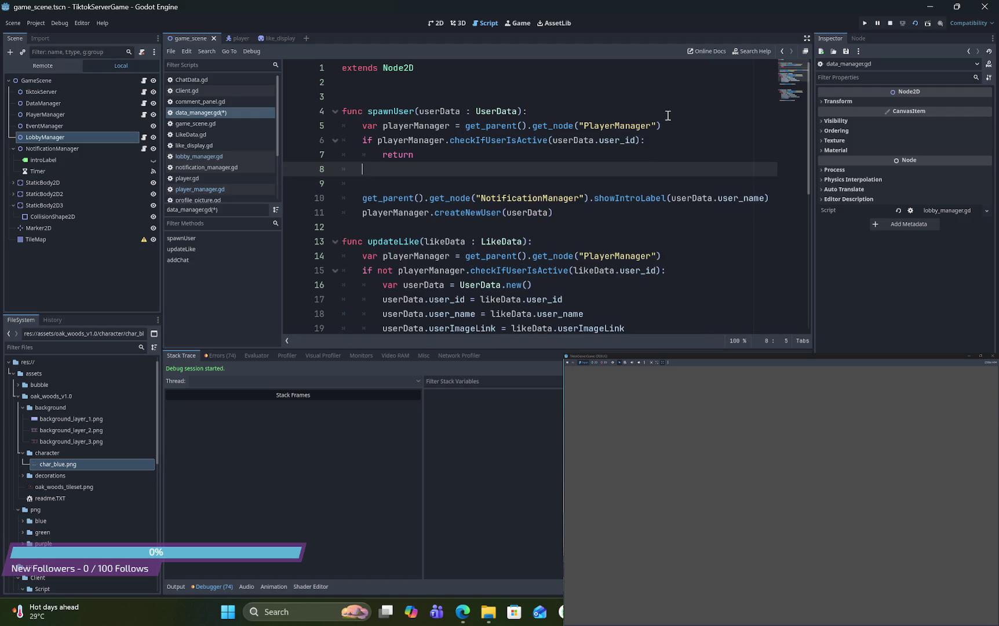
left_click(674, 127)
key("Return")
type("var ")
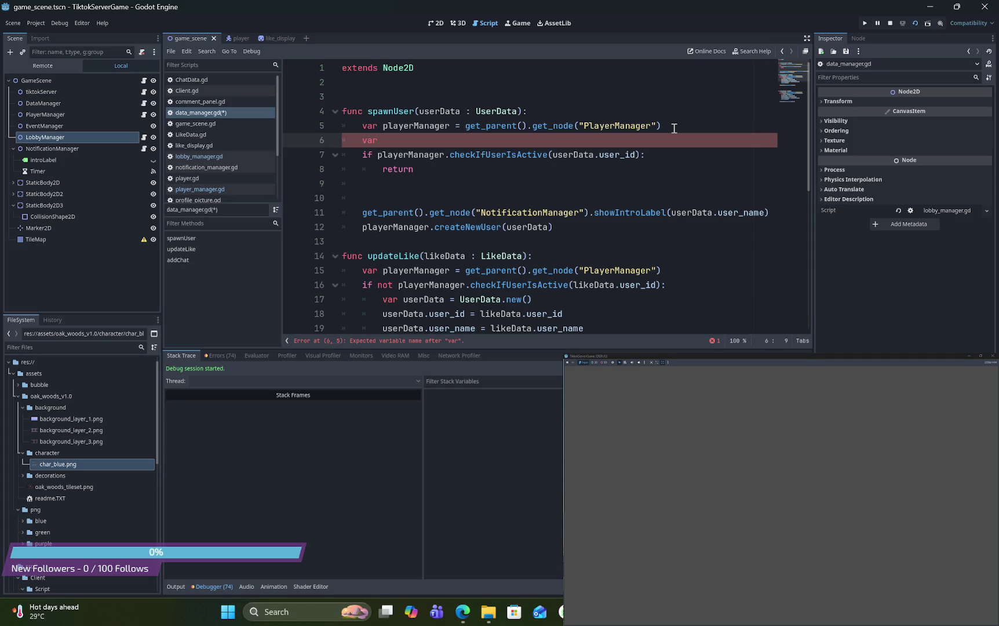
type("lobb")
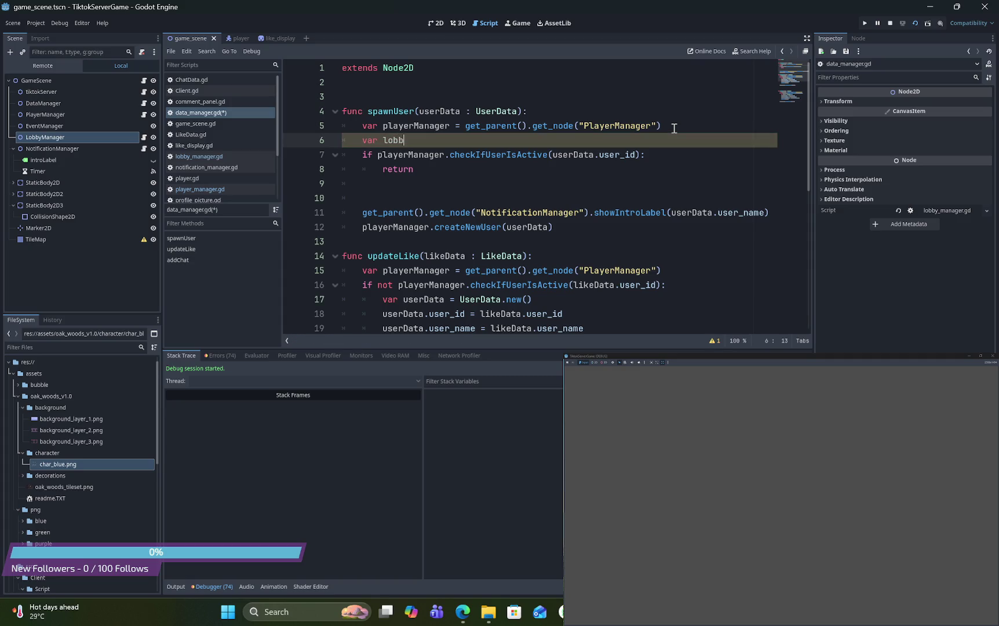
type("y")
type("Manager ")
type("=")
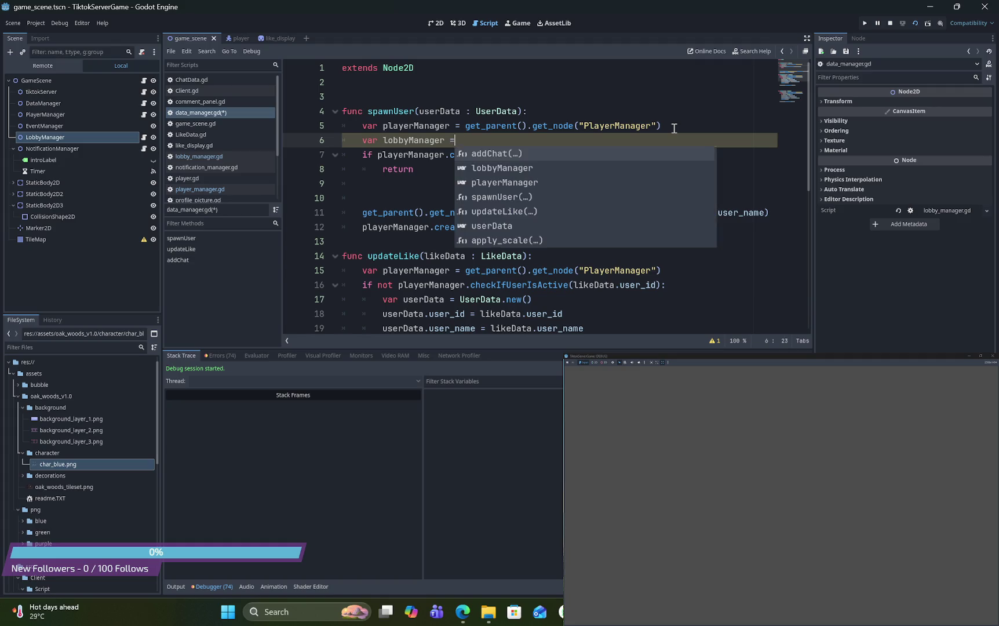
type(" get_pa")
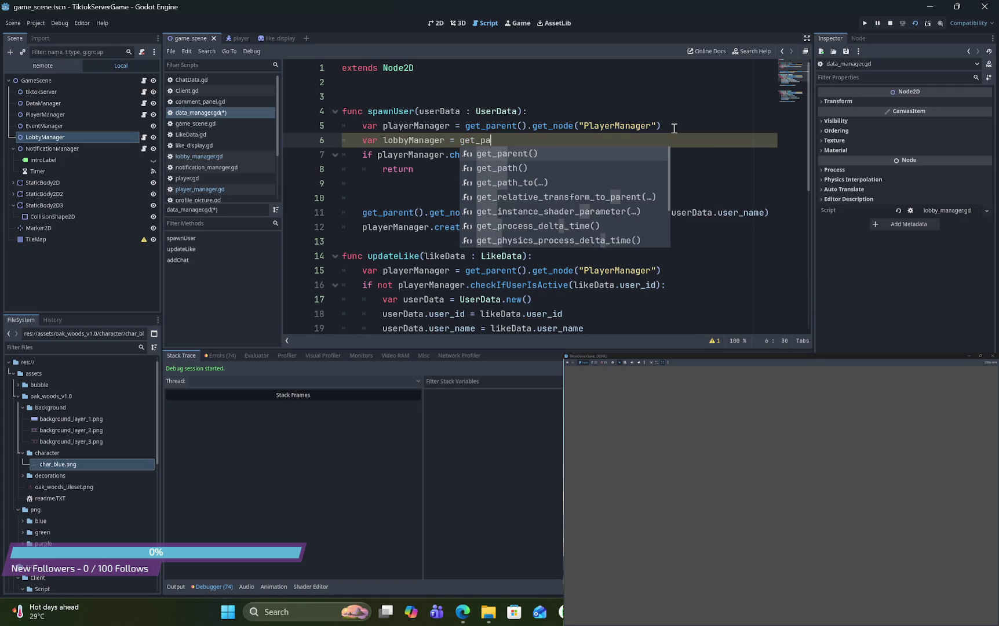
key("Return")
type(".get_nod")
key("Return")
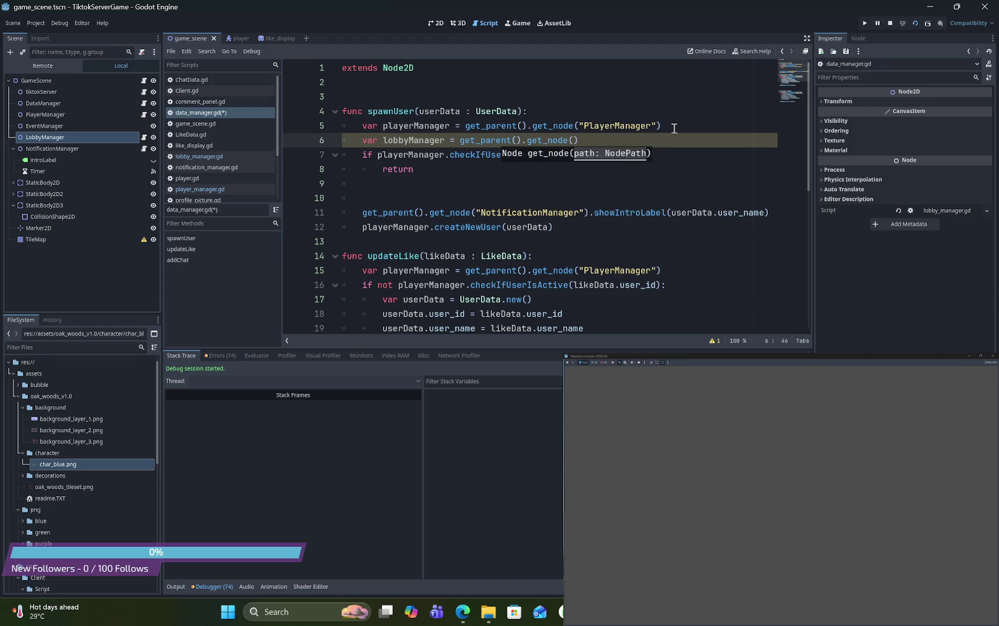
type("\"Pla")
key("BackSpace")
key("BackSpace")
key("BackSpace")
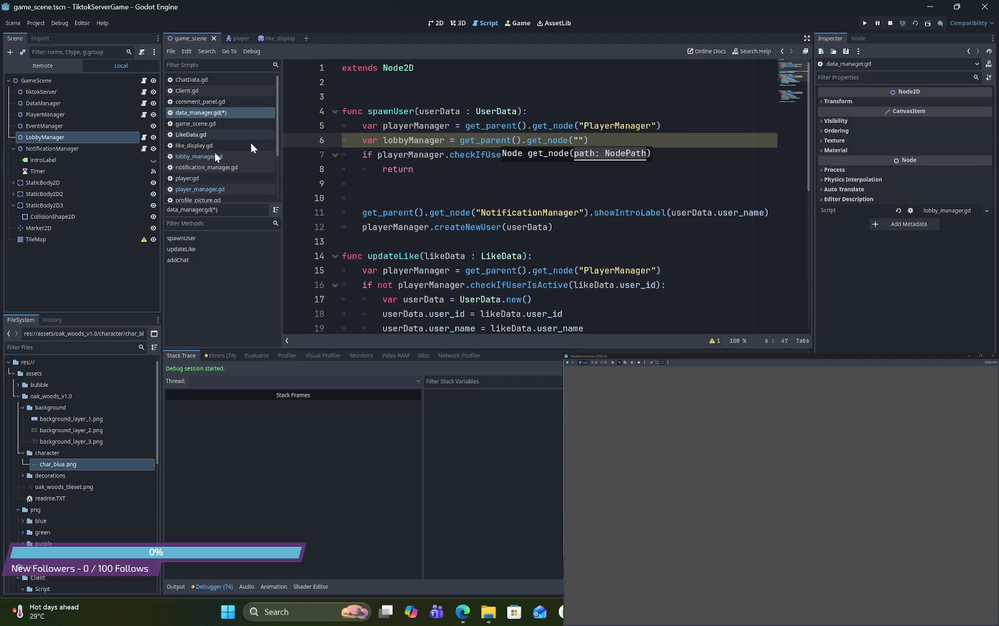
Copy the LobbyManager node name from the Scene tree into get_node and save data_manager.gd
double_click(74, 138)
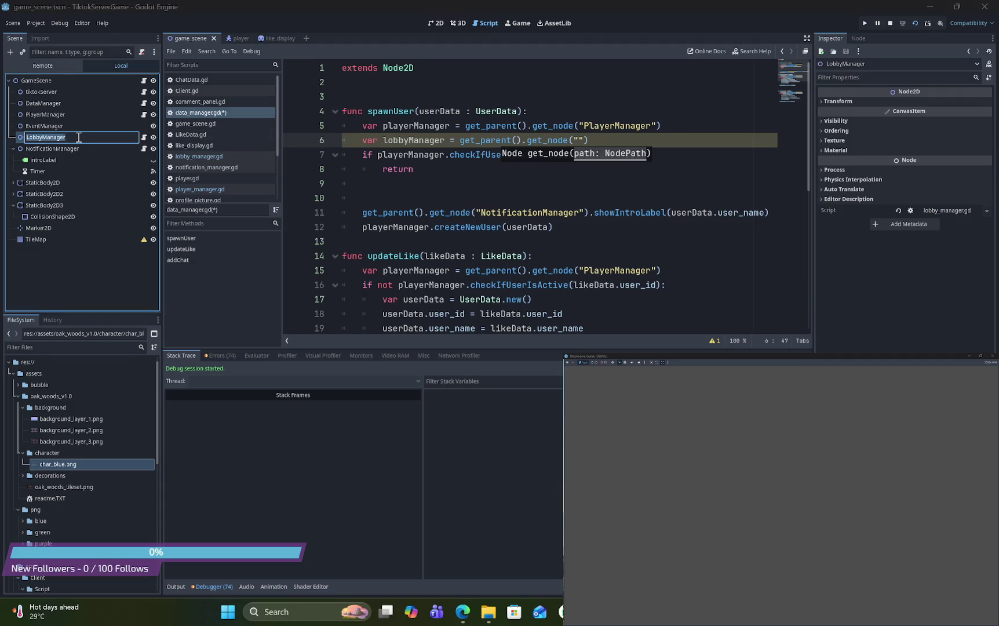
key("ctrl+a")
key("ctrl+c")
left_click(581, 140)
key("ctrl+v")
left_click(659, 141)
key("ctrl+s")
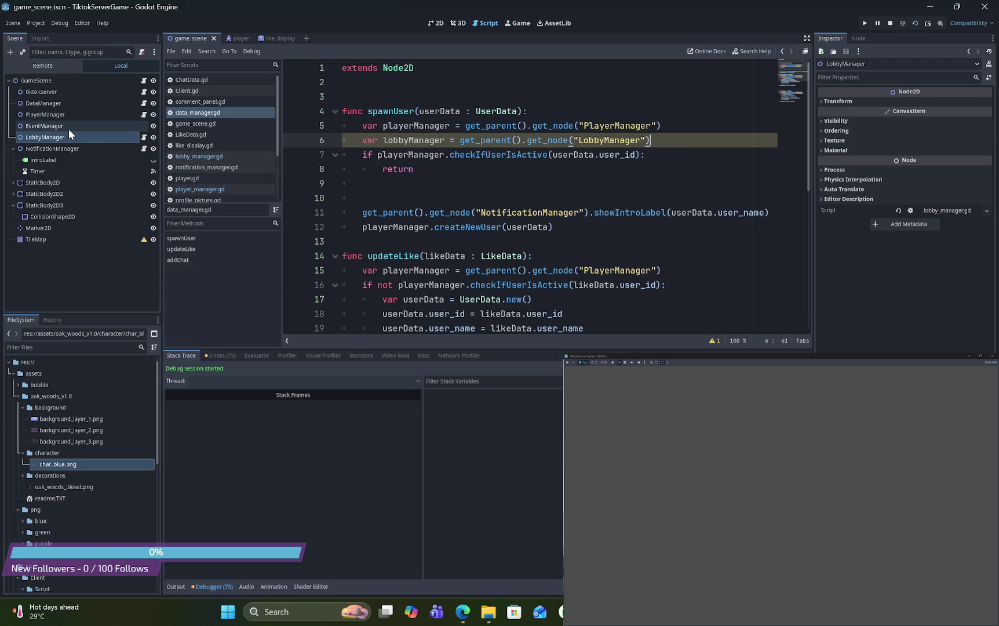
left_click(58, 123)
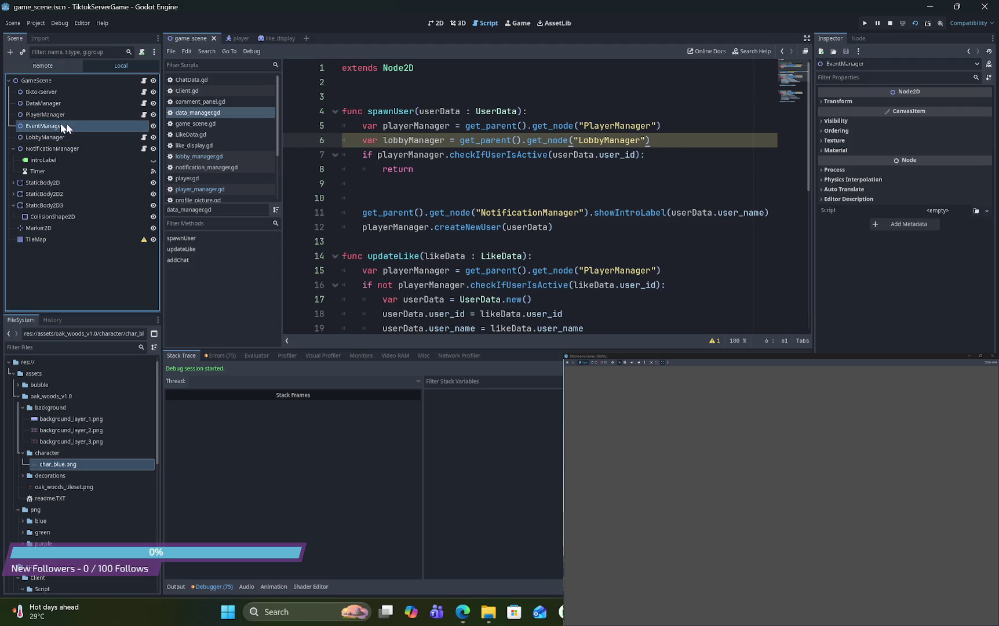
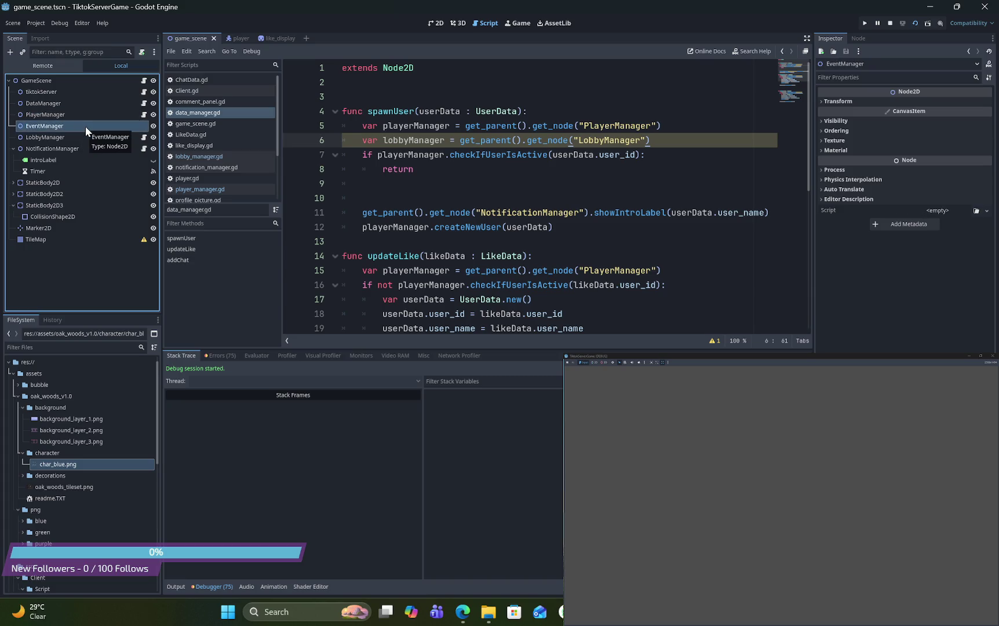
Begin attaching a new script to EventManager and create an EventManager folder under res://src
left_click(141, 51)
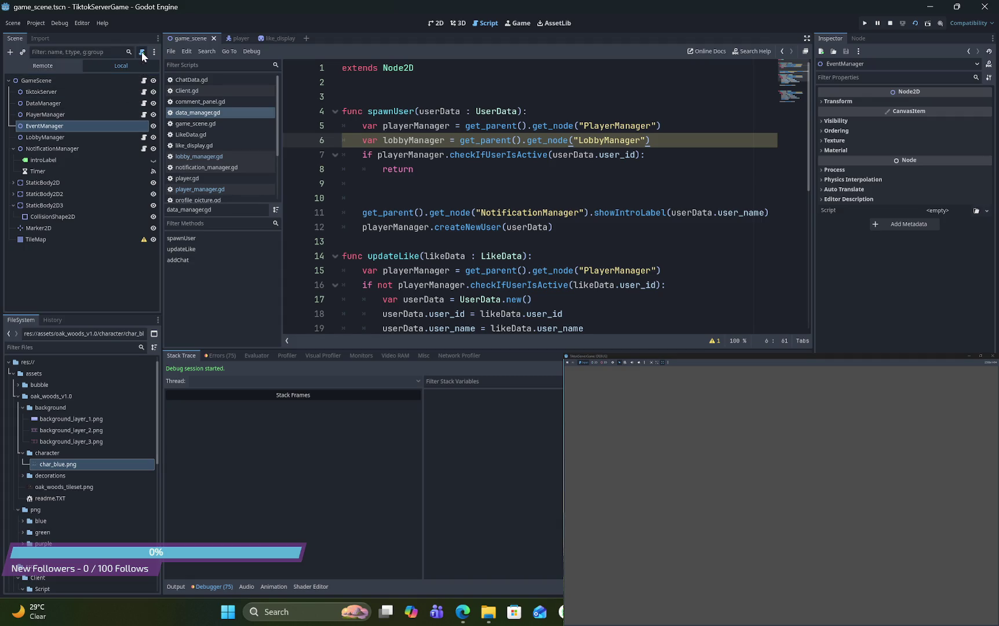
left_click(582, 302)
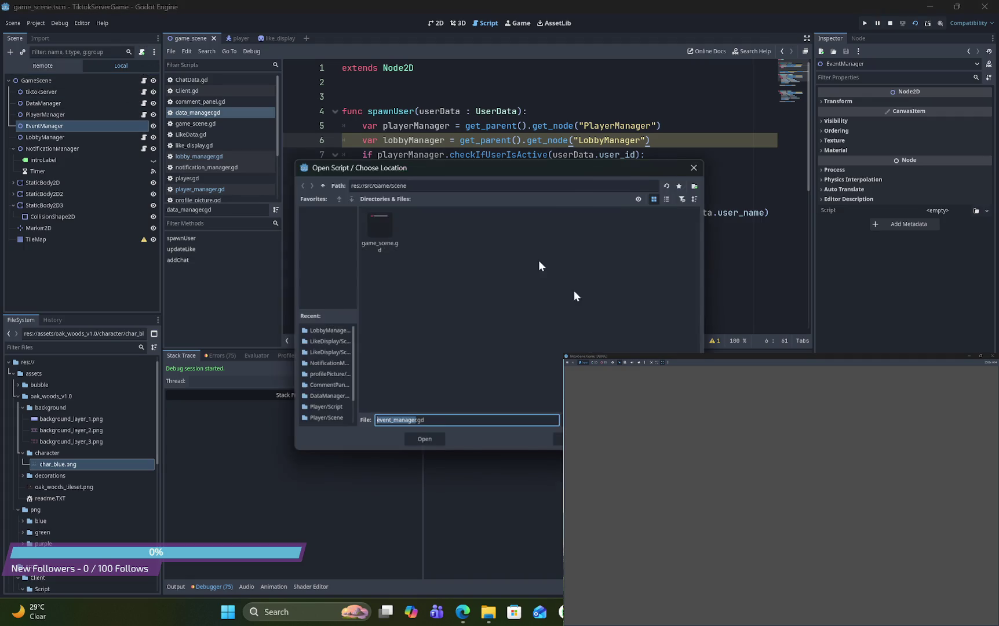
left_click(322, 185)
left_click(322, 185)
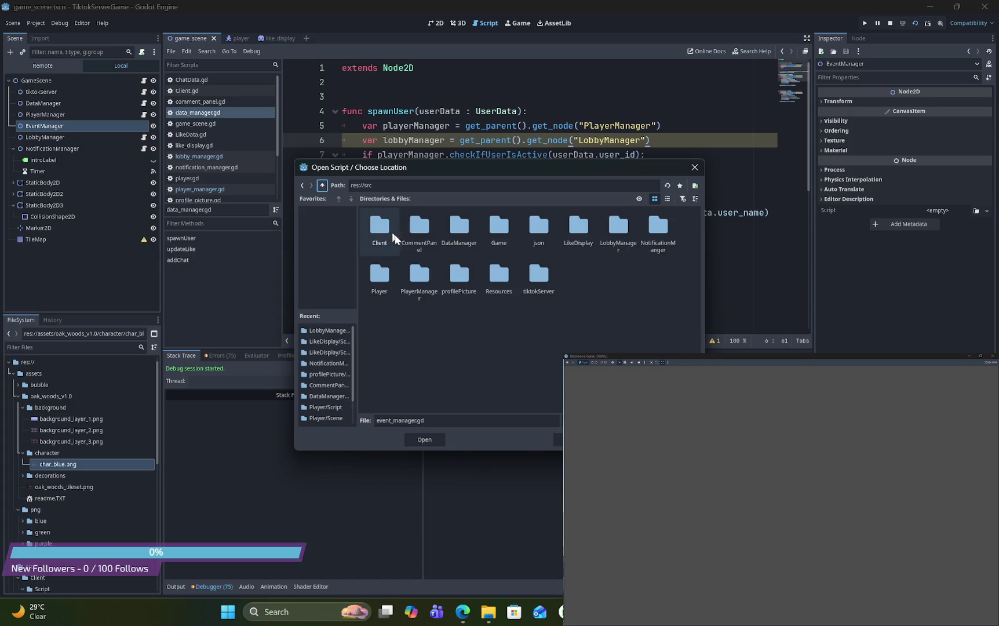
right_click(585, 288)
left_click(611, 295)
type("EventManager")
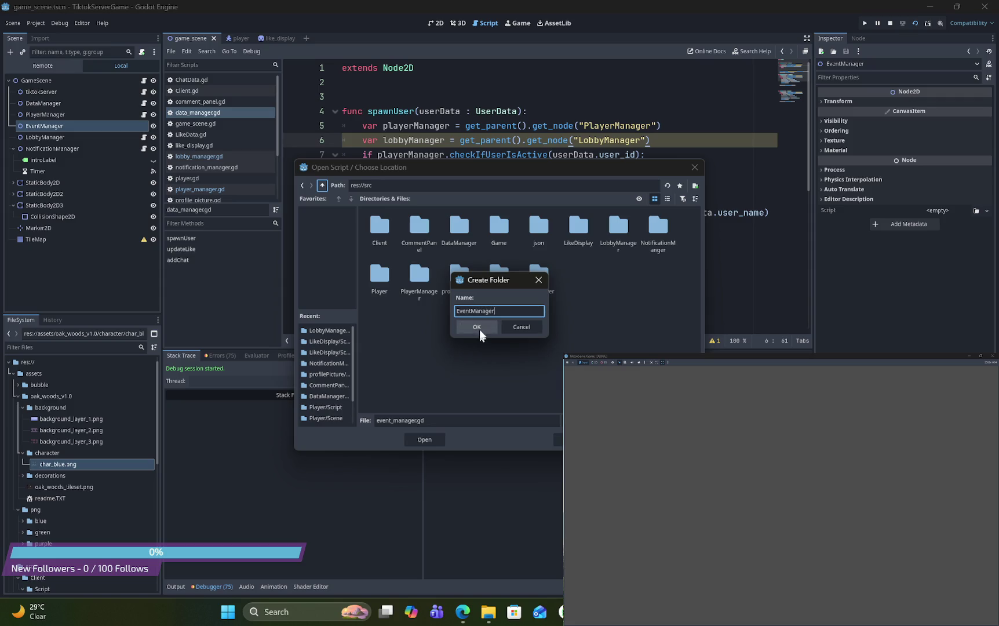
left_click(479, 332)
Create a Script subfolder inside it and create event_manager.gd there
right_click(534, 295)
left_click(583, 300)
type("Scree")
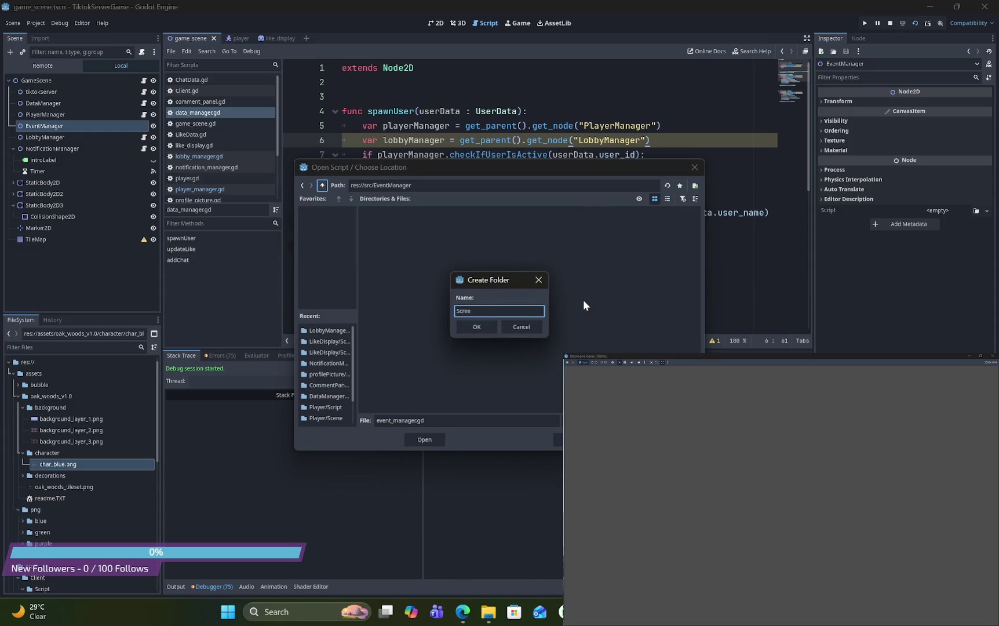
left_click(538, 280)
right_click(503, 281)
left_click(525, 288)
type("S")
key("BackSpace")
key("BackSpace")
key("BackSpace")
type("Sc")
type("ript")
key("Return")
left_click(438, 439)
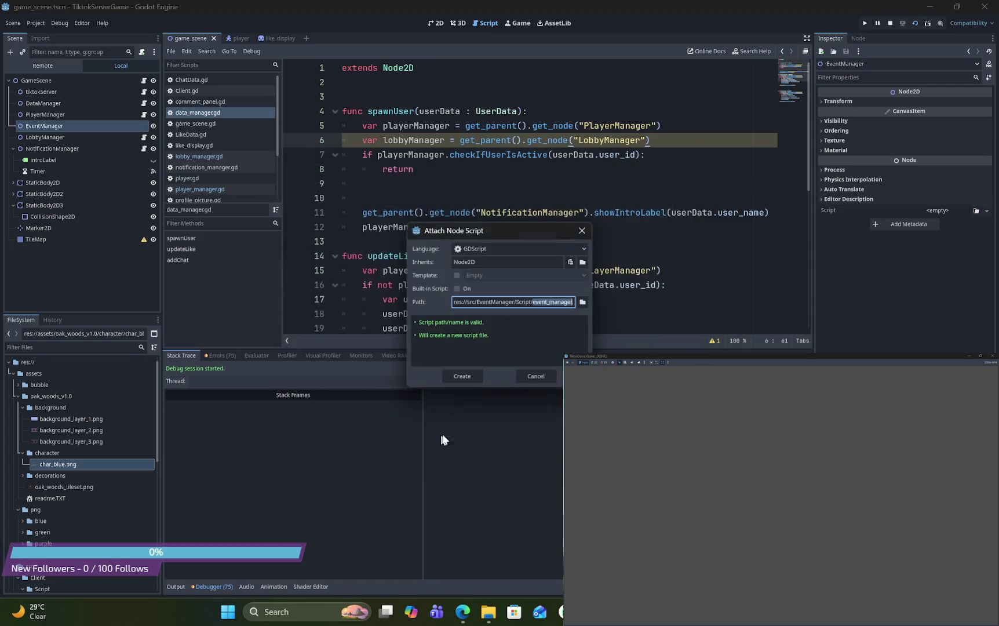
left_click(466, 380)
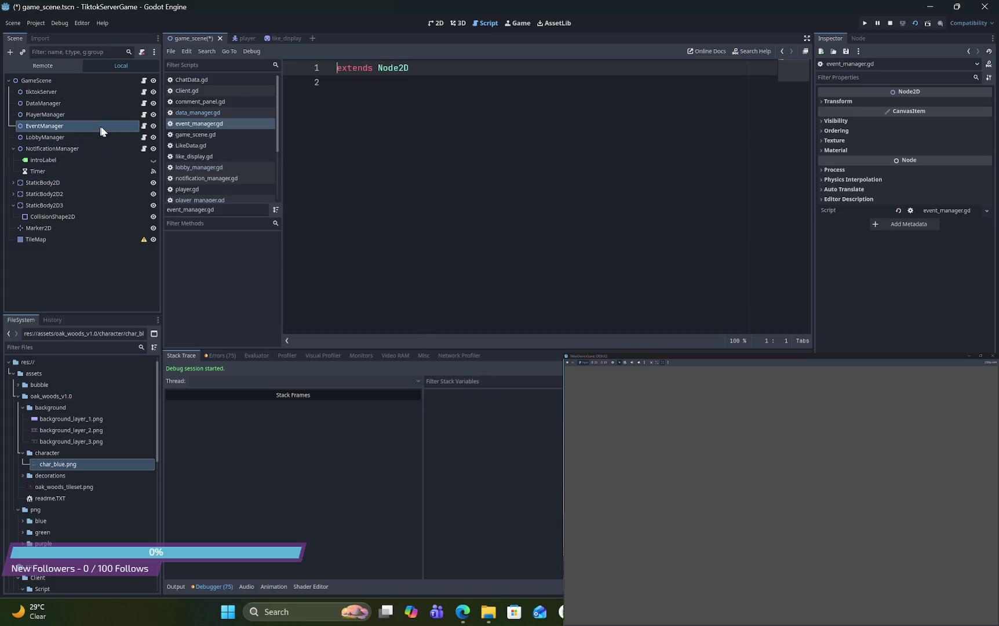
View lobby_manager.gd, then switch to the player scene and browse player.gd to its teleport function
left_click(143, 137)
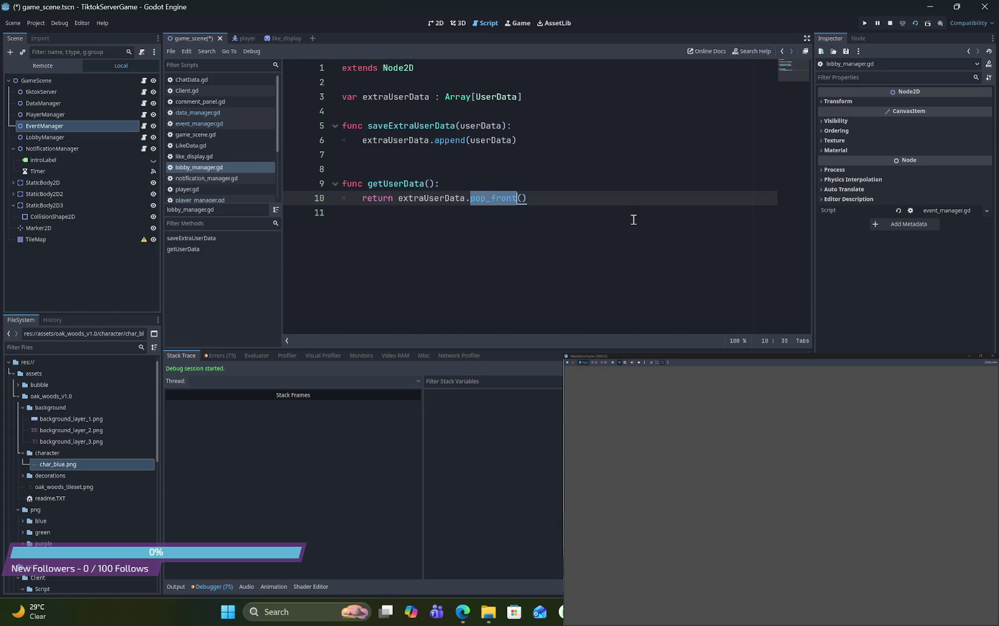
left_click(242, 38)
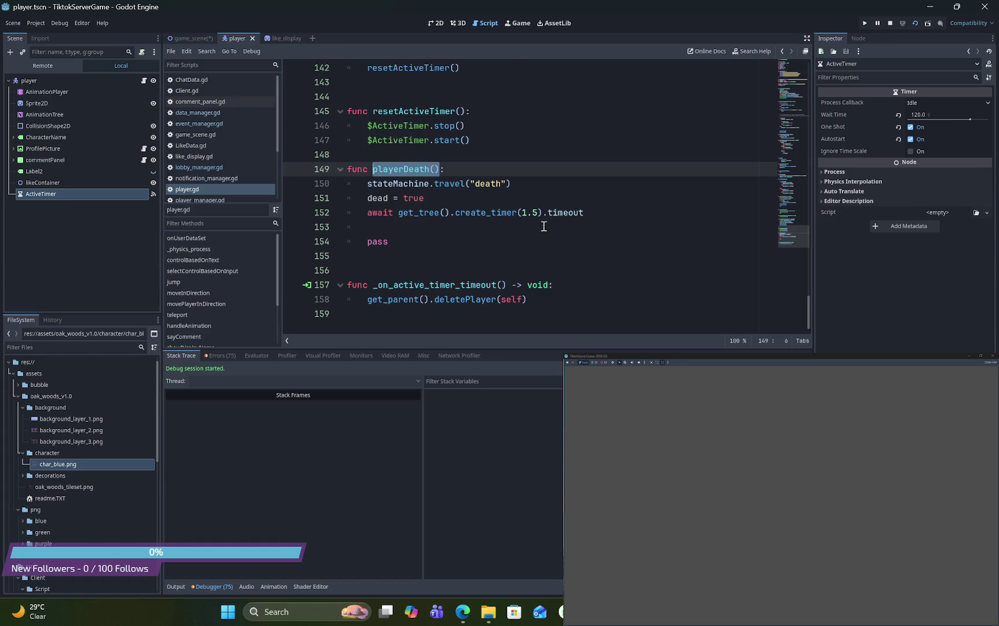
scroll(544, 226, "up", 20)
scroll(544, 226, "up", 20)
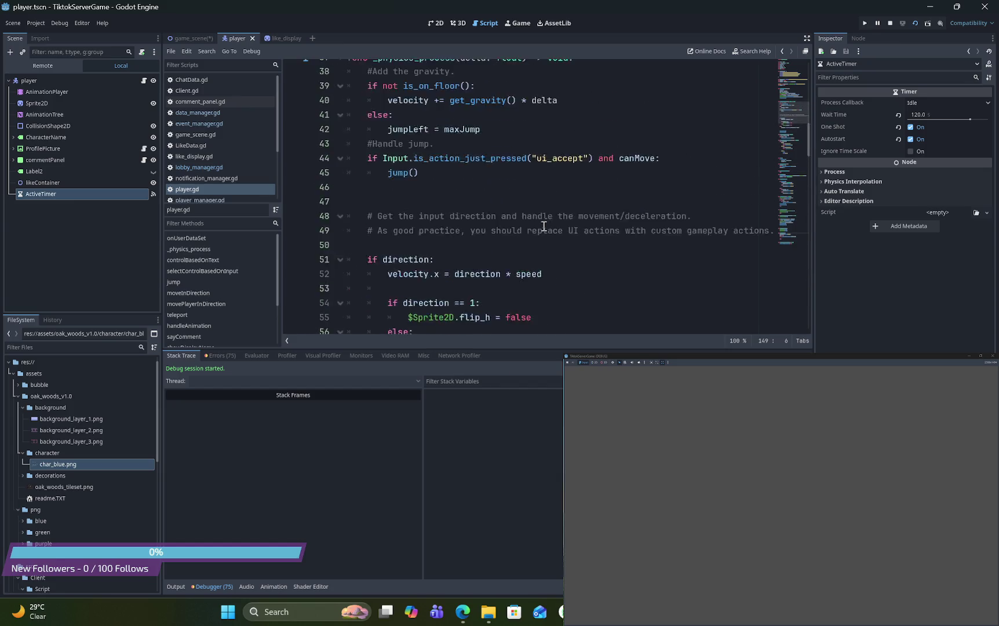
scroll(543, 226, "down", 13)
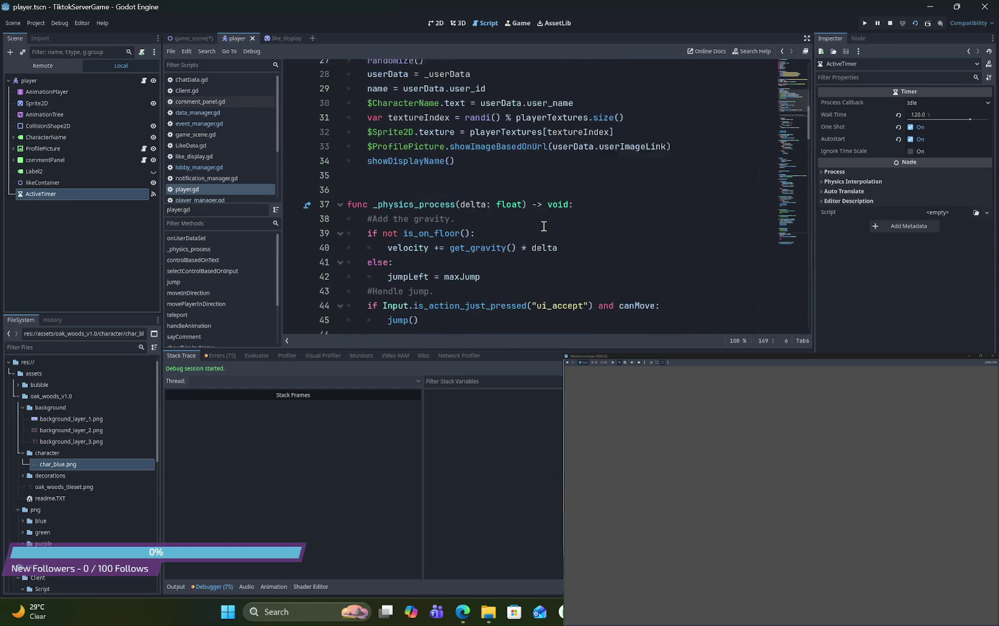
scroll(544, 226, "down", 6)
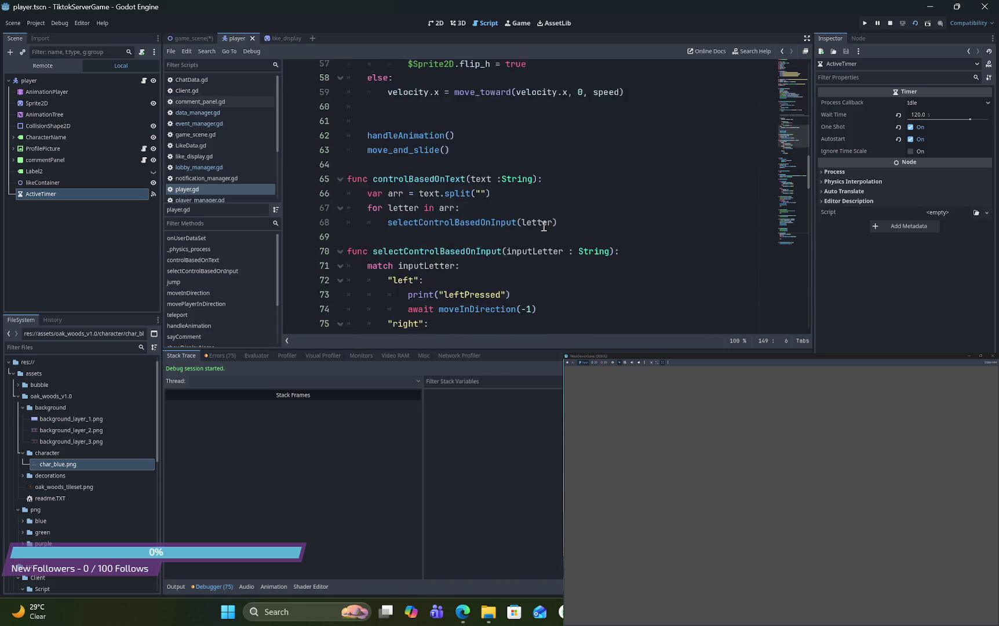
scroll(544, 226, "up", 6)
scroll(544, 226, "up", 5)
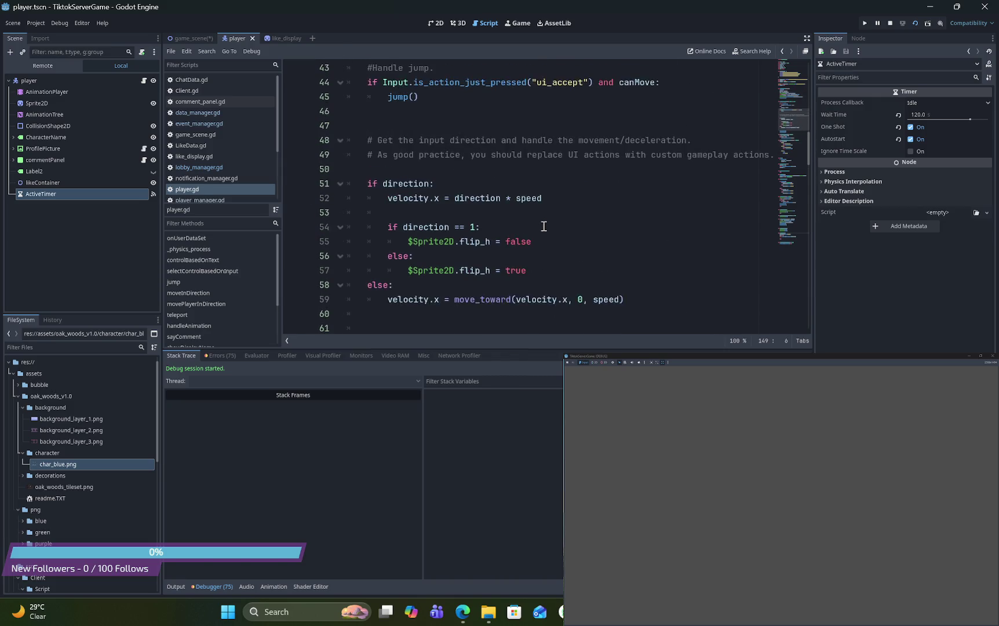
scroll(543, 226, "up", 3)
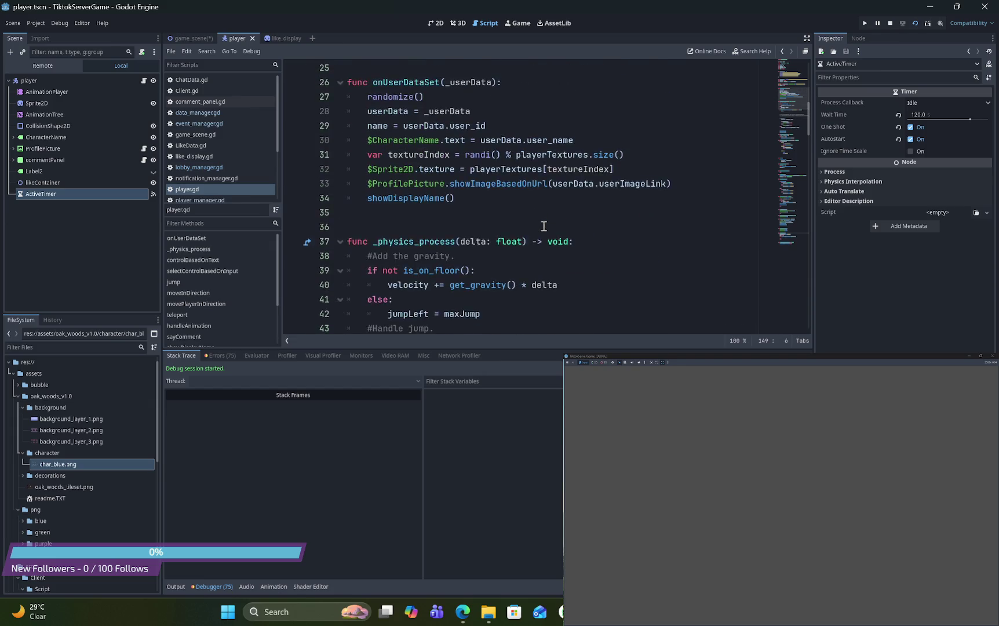
scroll(544, 226, "down", 7)
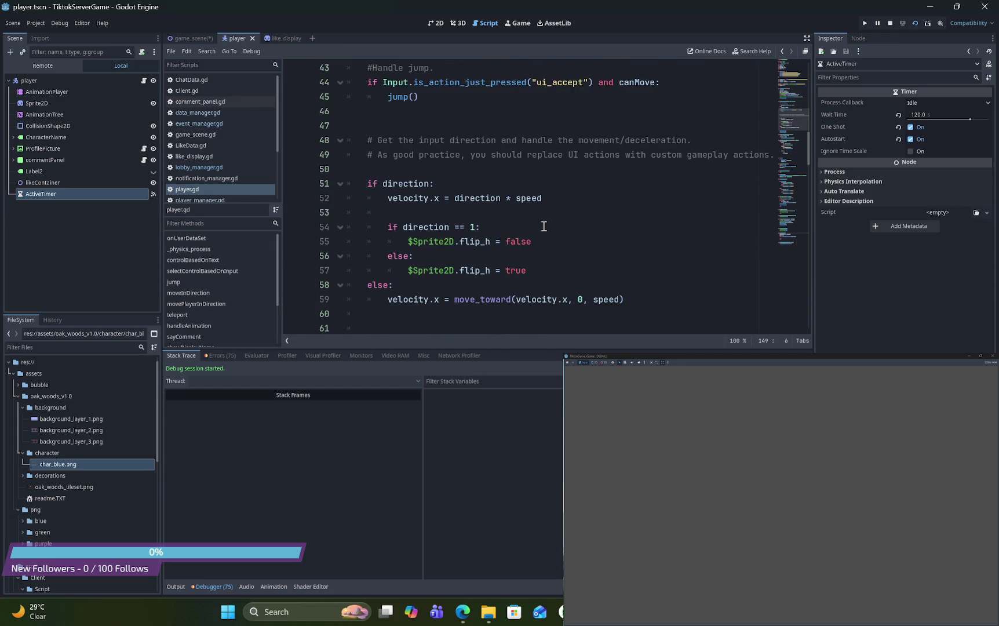
scroll(544, 226, "down", 12)
scroll(230, 247, "down", 2)
left_click(218, 261)
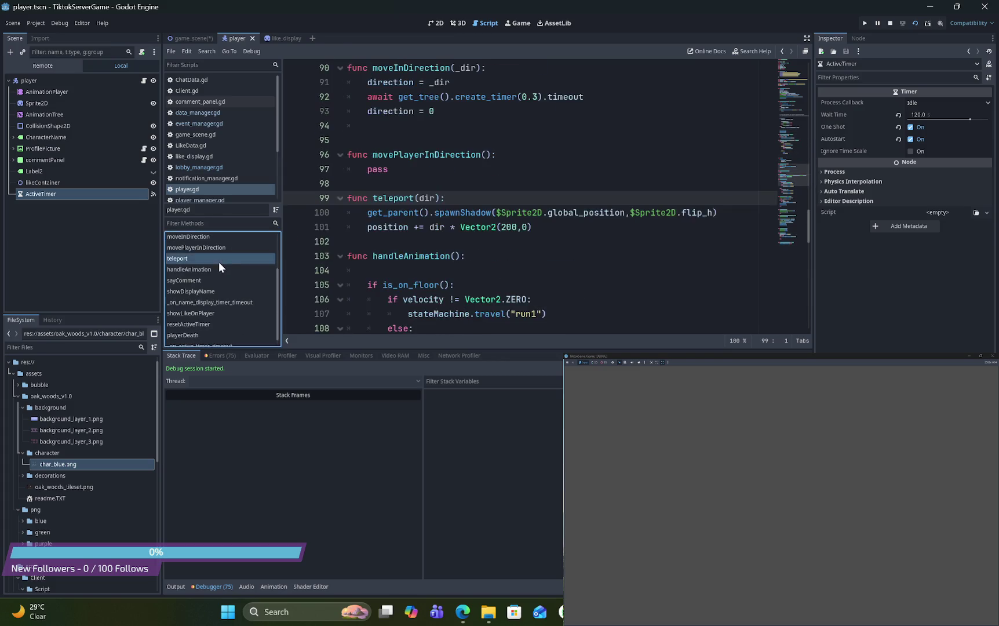
Add 'if dead: return' at the top of handleAnimation
left_click(219, 269)
scroll(405, 220, "down", 1)
left_click(465, 169)
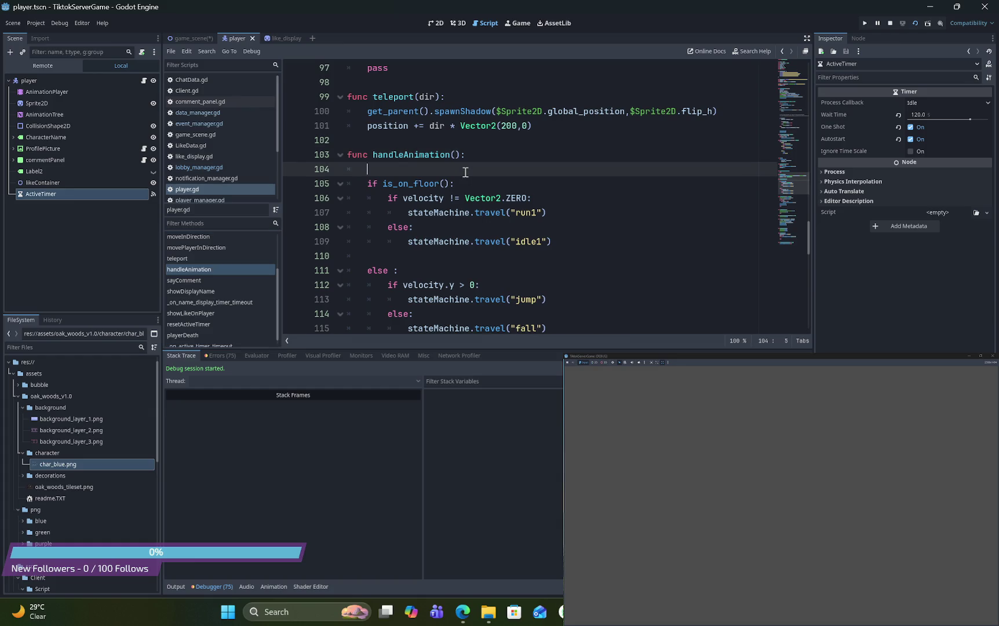
scroll(465, 172, "down", 2)
scroll(465, 173, "up", 2)
type("if dea")
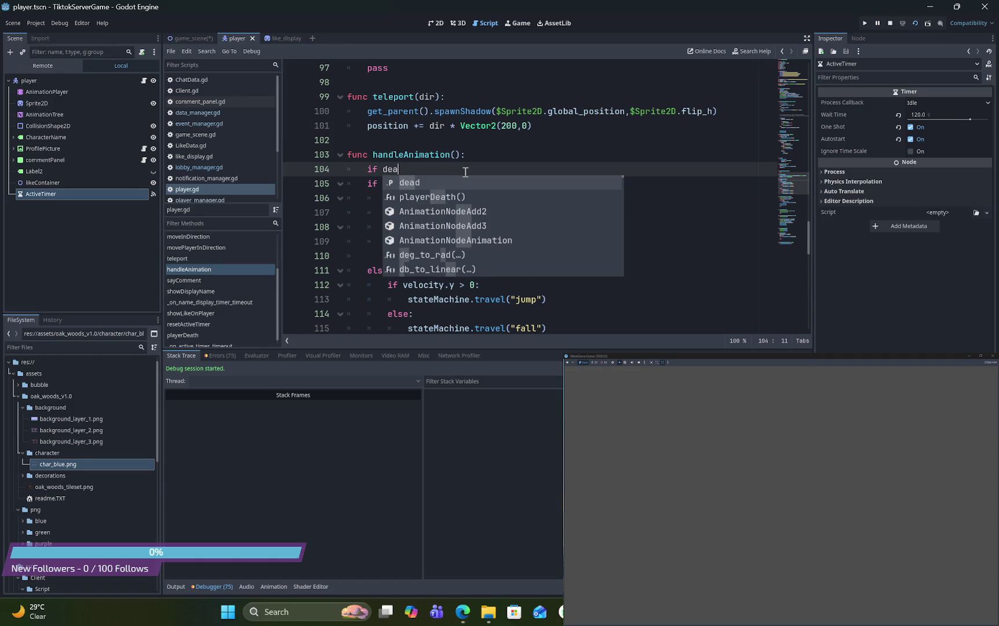
type("d:")
key("Return")
type("return")
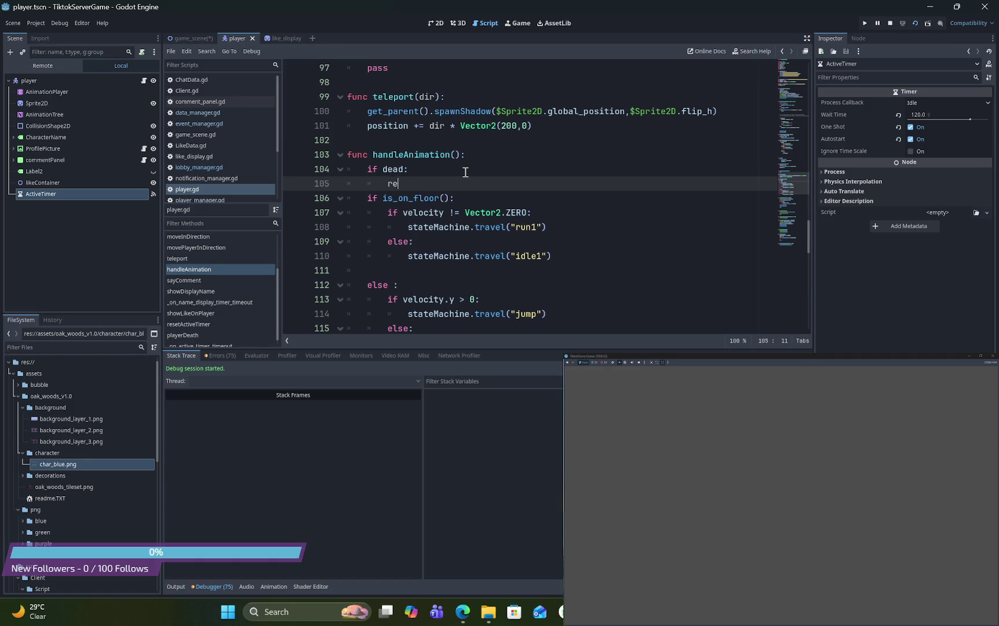
Inspect timeout in playerDeath and deletePlayer, then return to the game scene
scroll(465, 172, "down", 15)
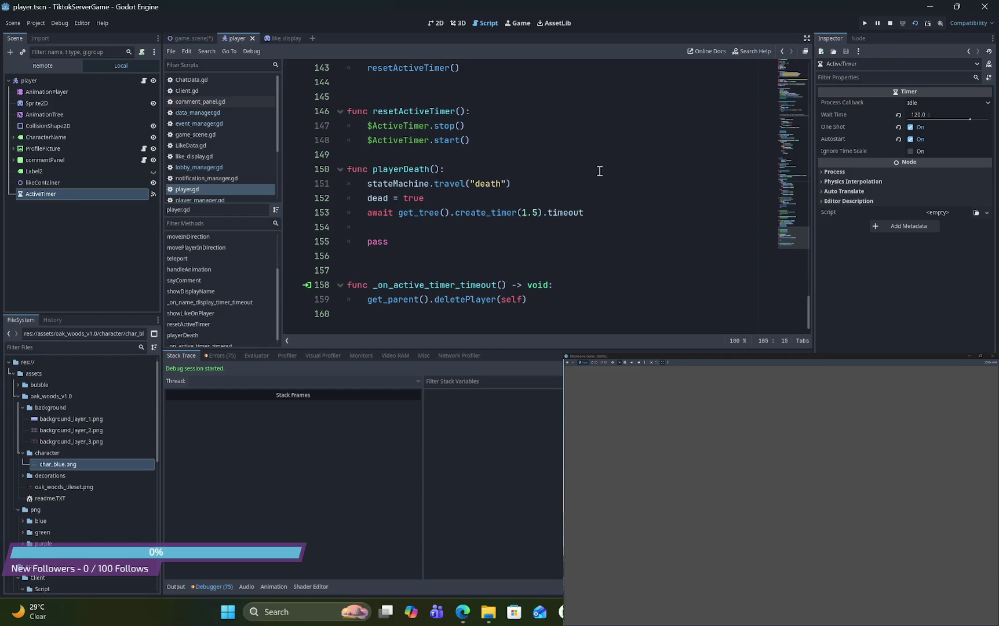
left_click(568, 211)
double_click(568, 211)
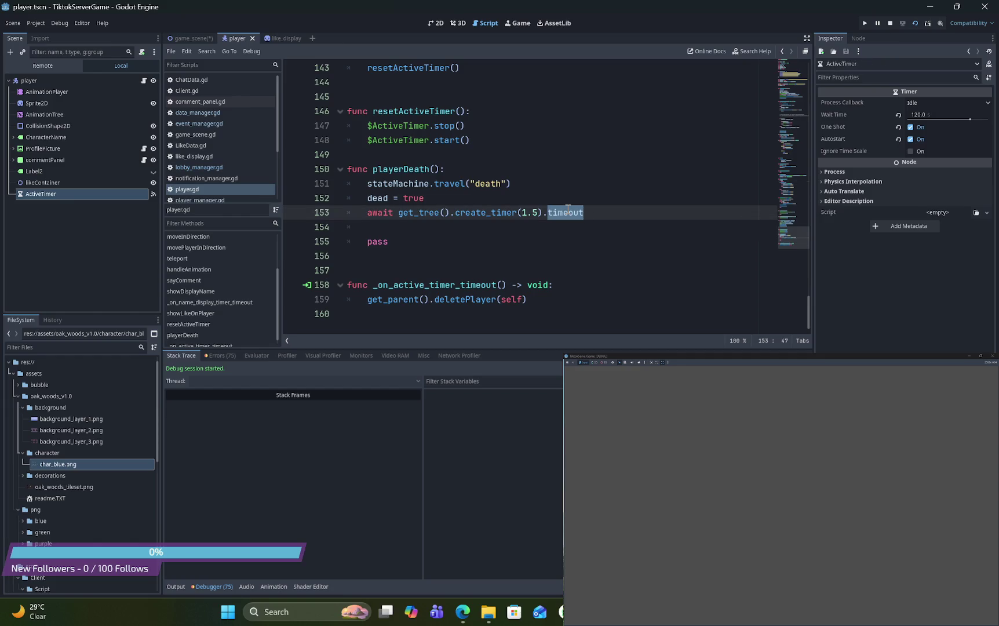
mouse_move(568, 209)
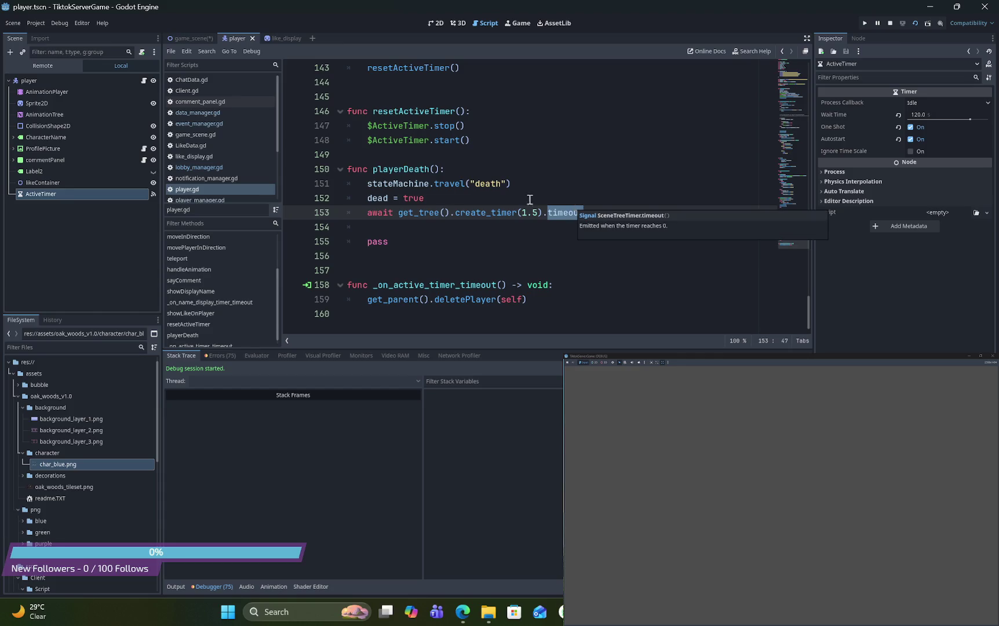
double_click(473, 300)
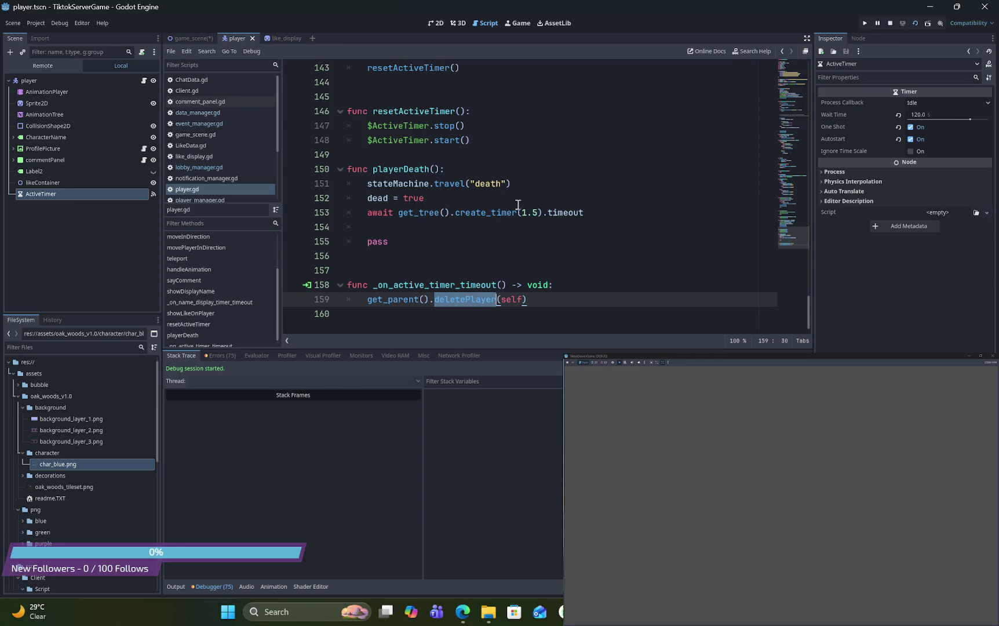
left_click(211, 40)
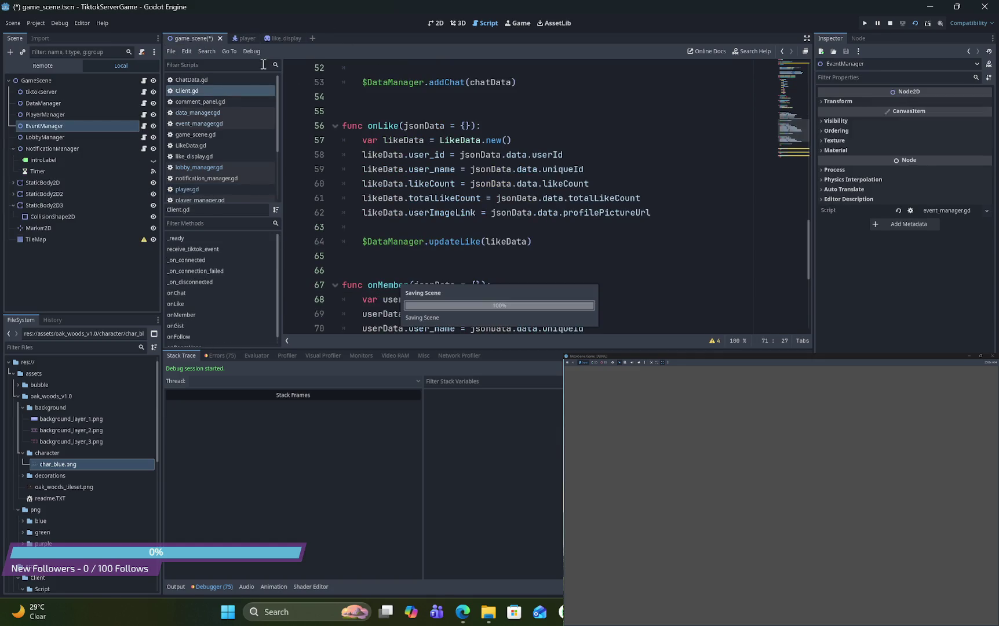
In data_manager.gd, add line 7 'var EventManager = get_parent().get_node("' after the LobbyManager line
left_click(242, 38)
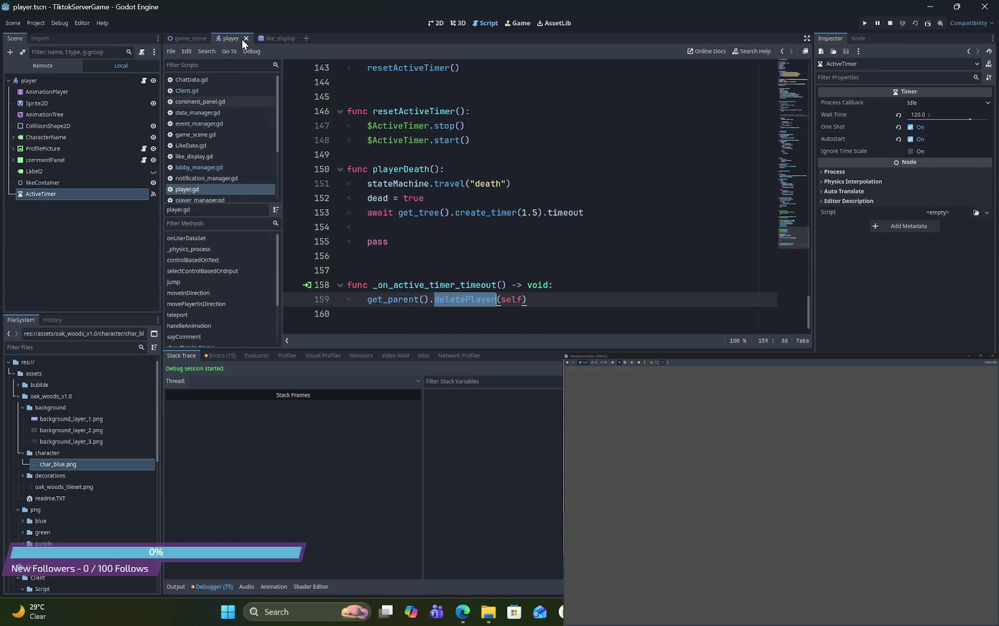
left_click(190, 39)
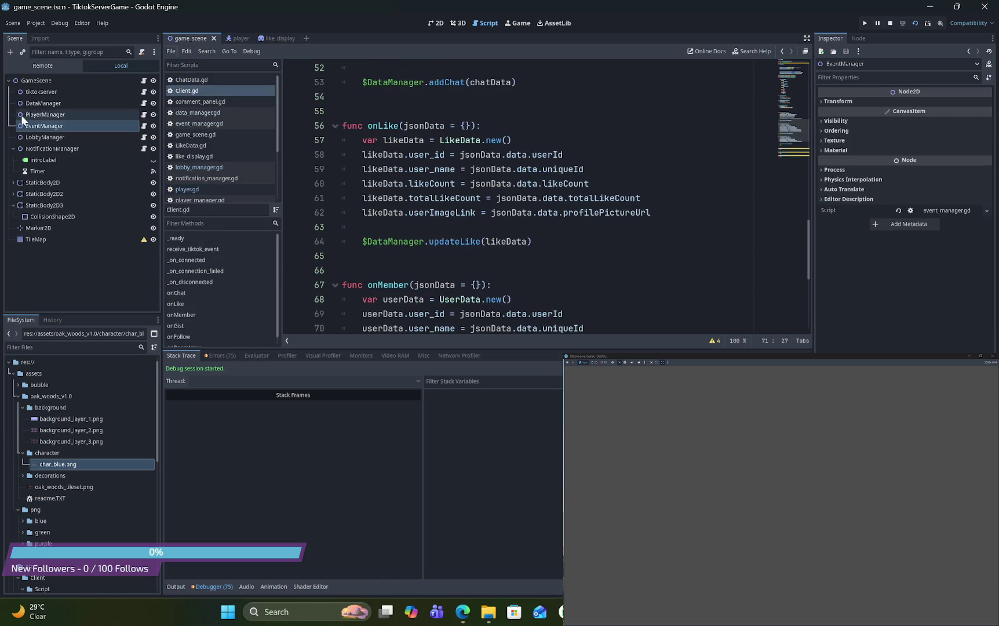
left_click(144, 103)
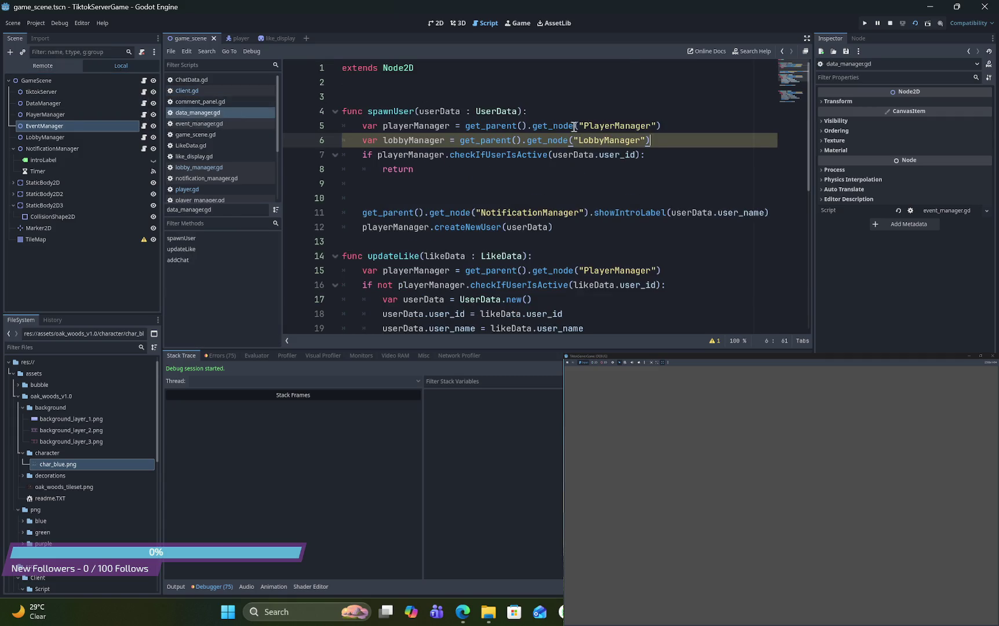
double_click(622, 137)
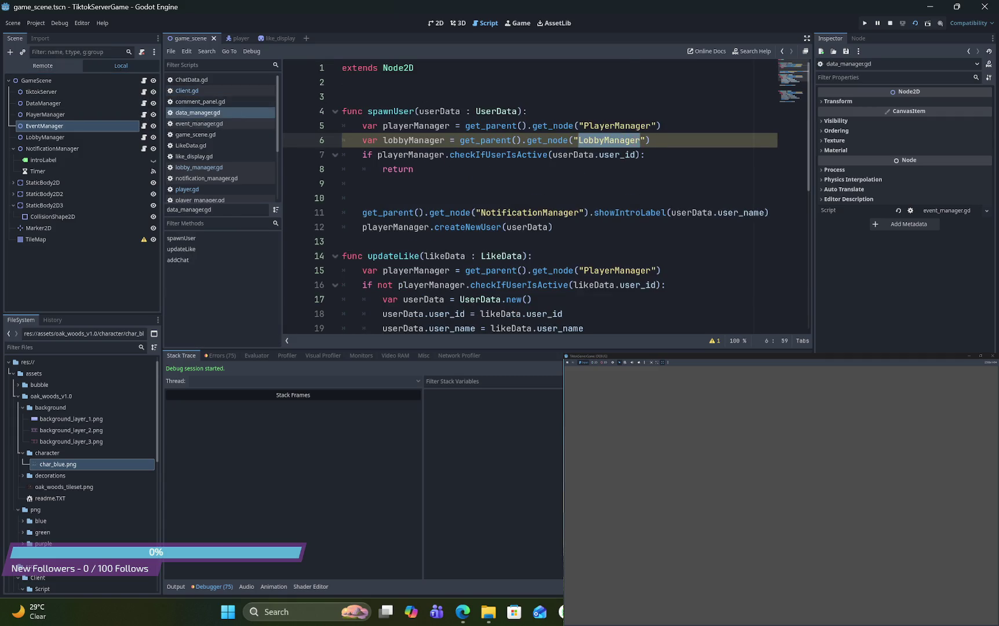
left_click(655, 139)
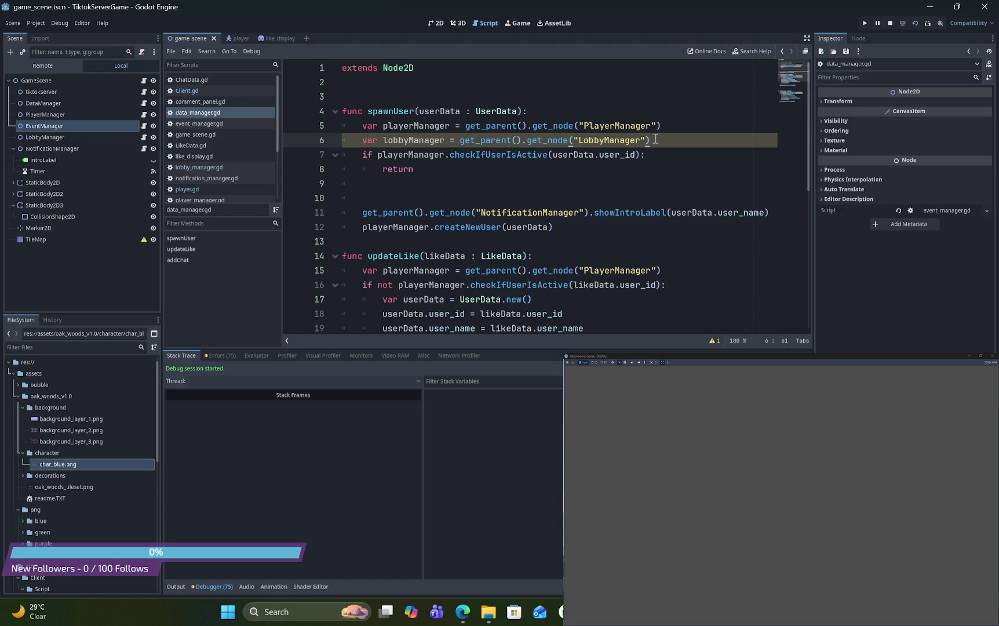
key("Return")
type("var Event")
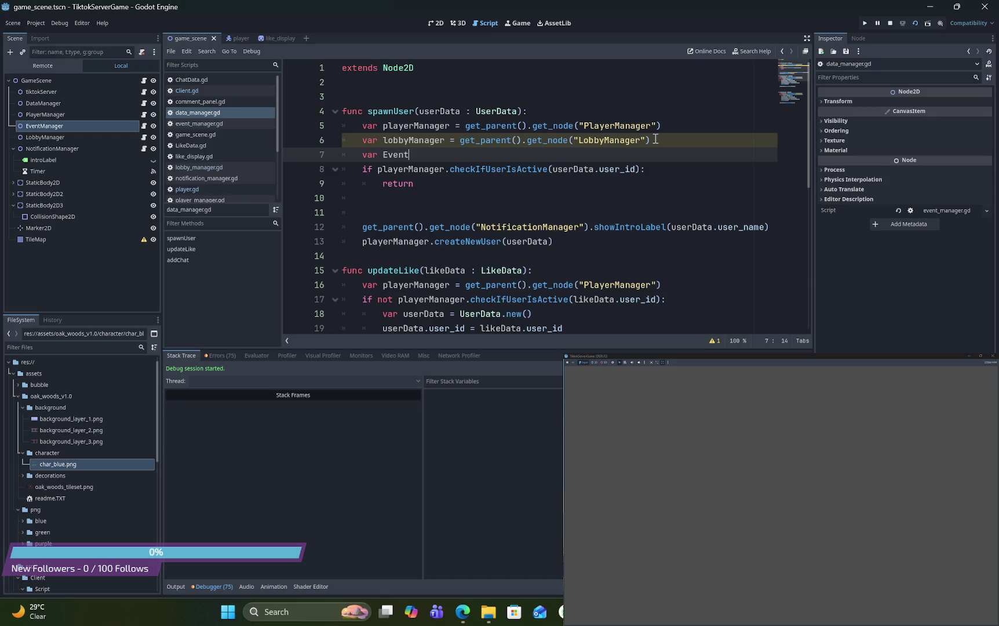
type("Manager ")
type("= ")
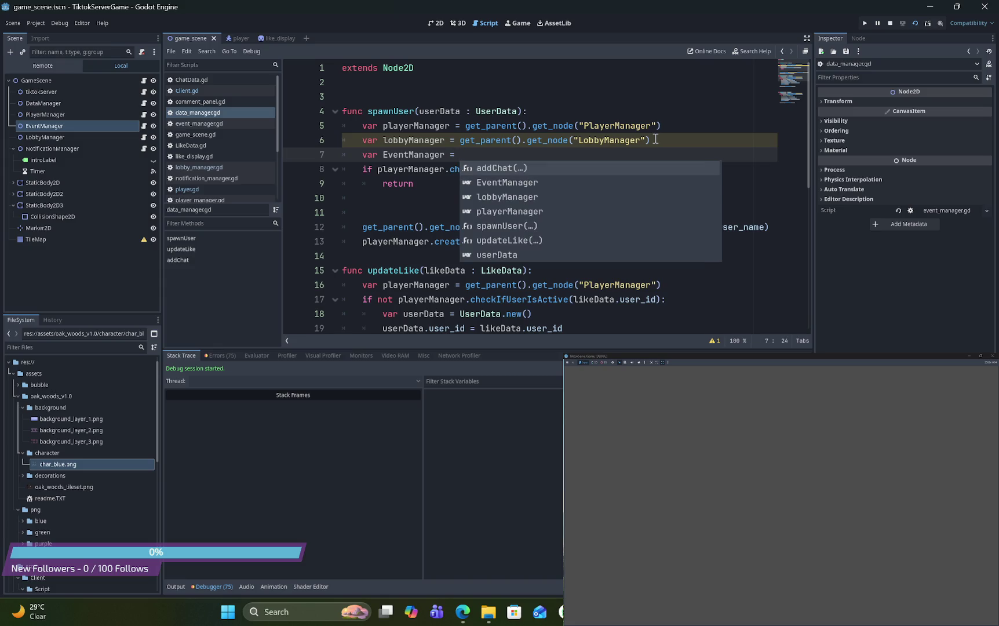
type("get_pa")
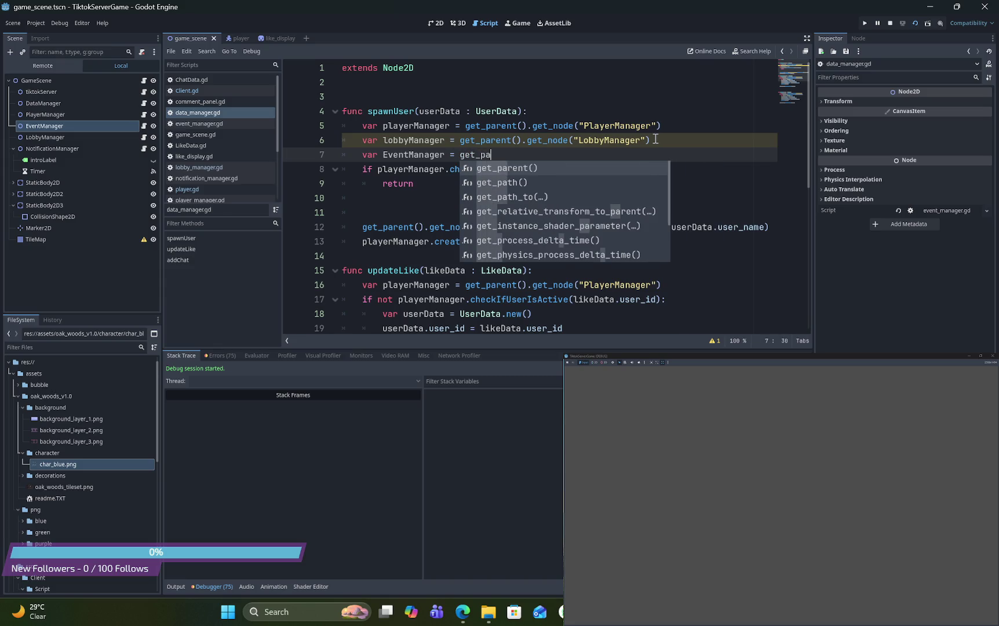
key("Return")
type(".")
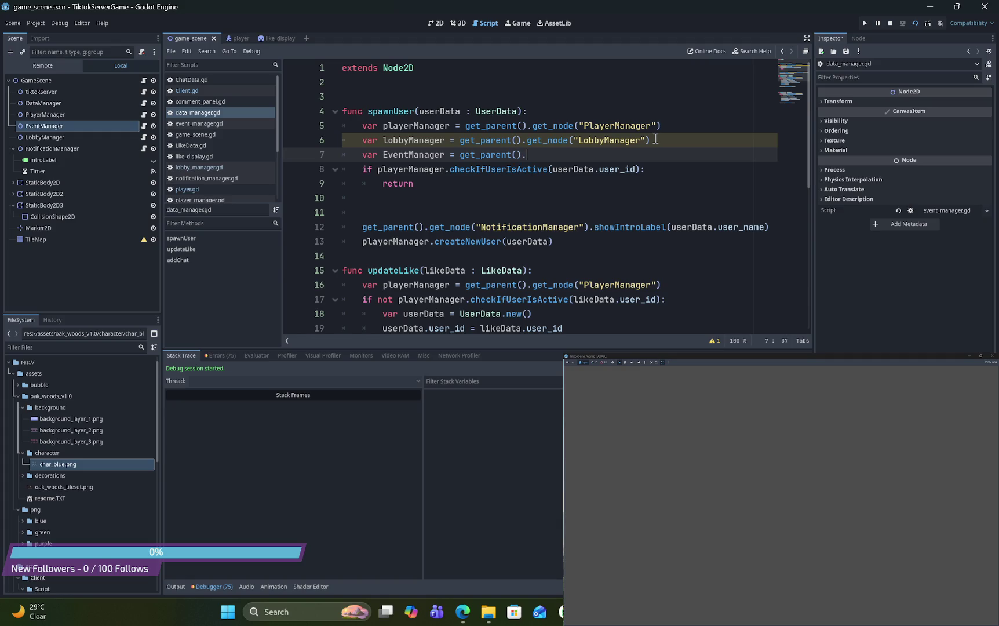
type("get_node")
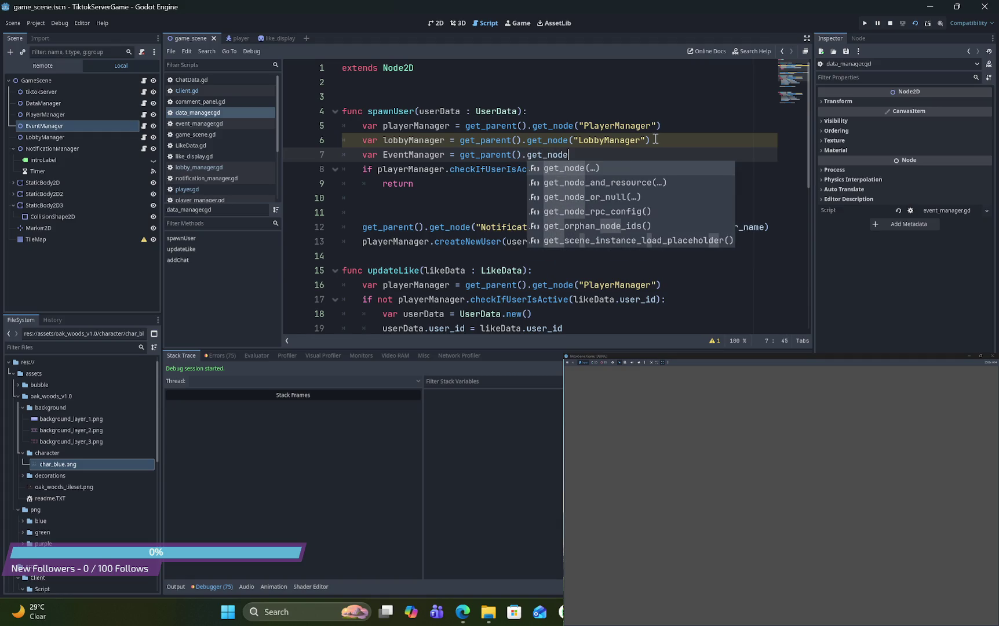
type("(\"")
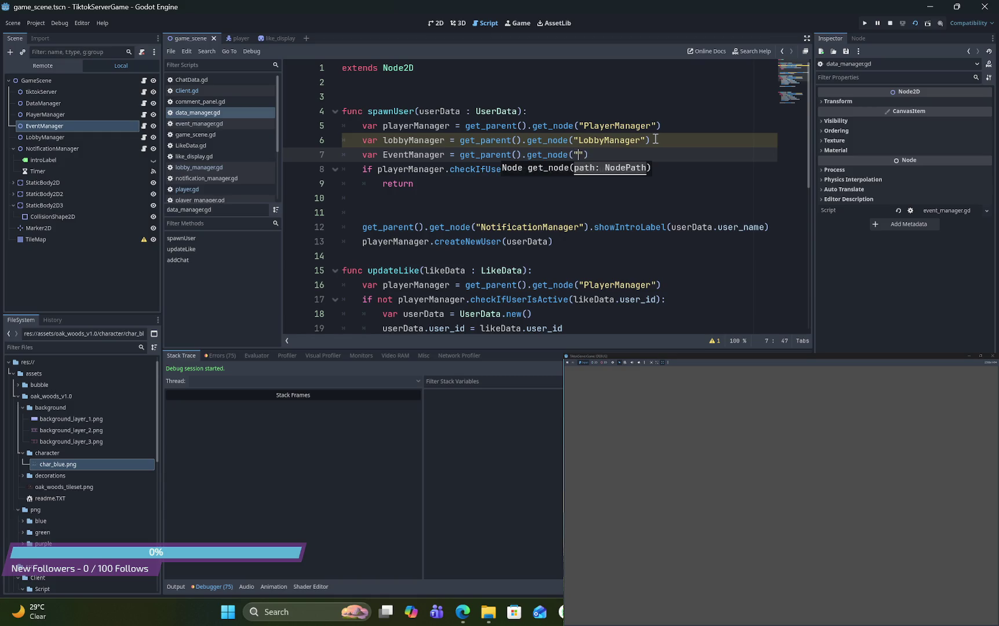
Copy the EventManager node name from the scene tree and paste it into the get_node path
left_click(144, 125)
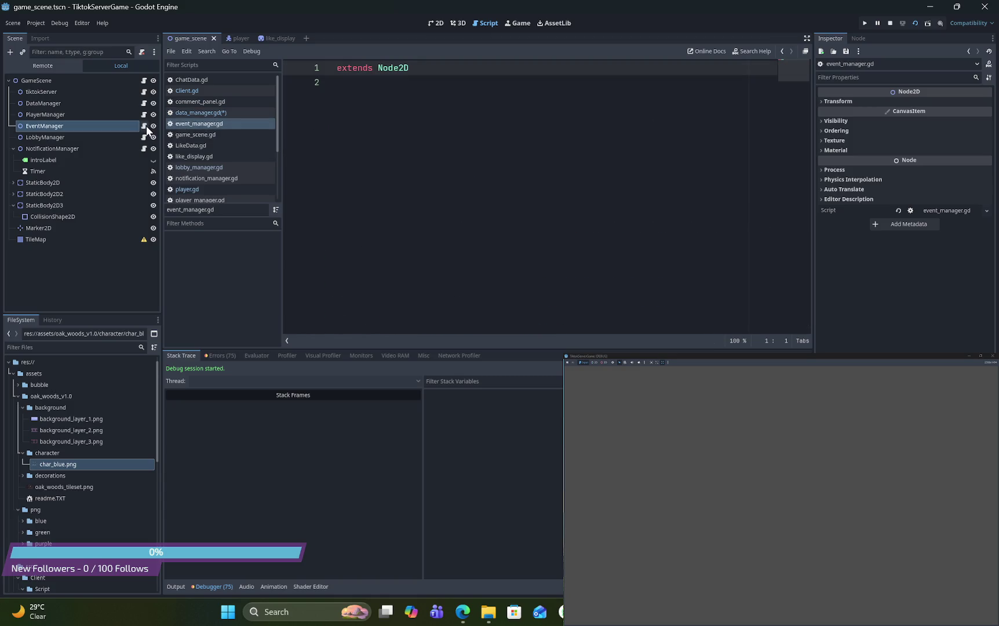
left_click(85, 124)
left_click(86, 124)
double_click(81, 124)
key("ctrl+c")
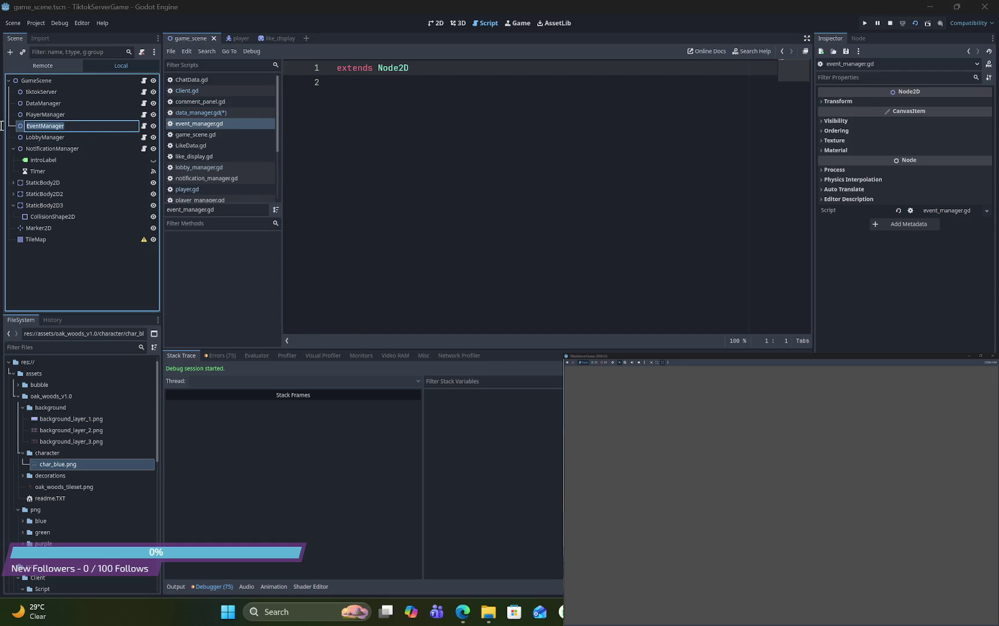
left_click(144, 103)
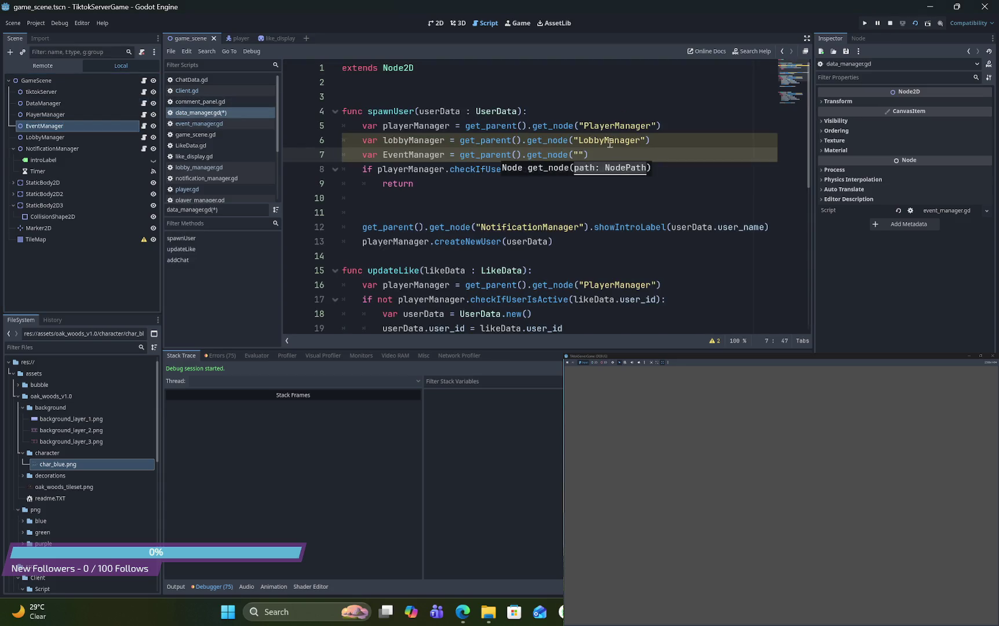
key("ctrl+v")
left_click(678, 155)
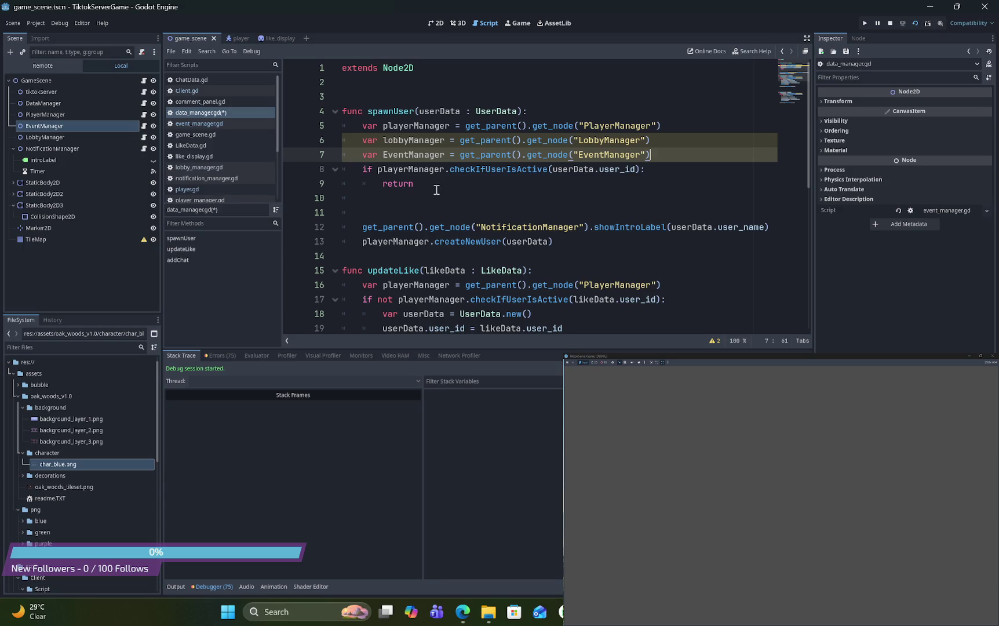
left_click(144, 126)
left_click(377, 93)
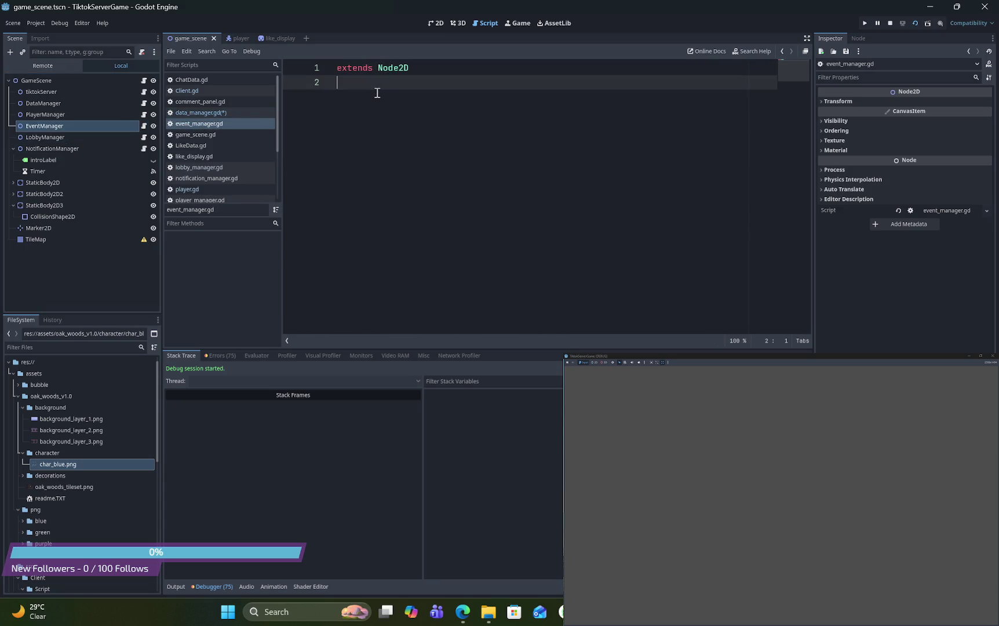
key("Return")
key("Return")
type("var ")
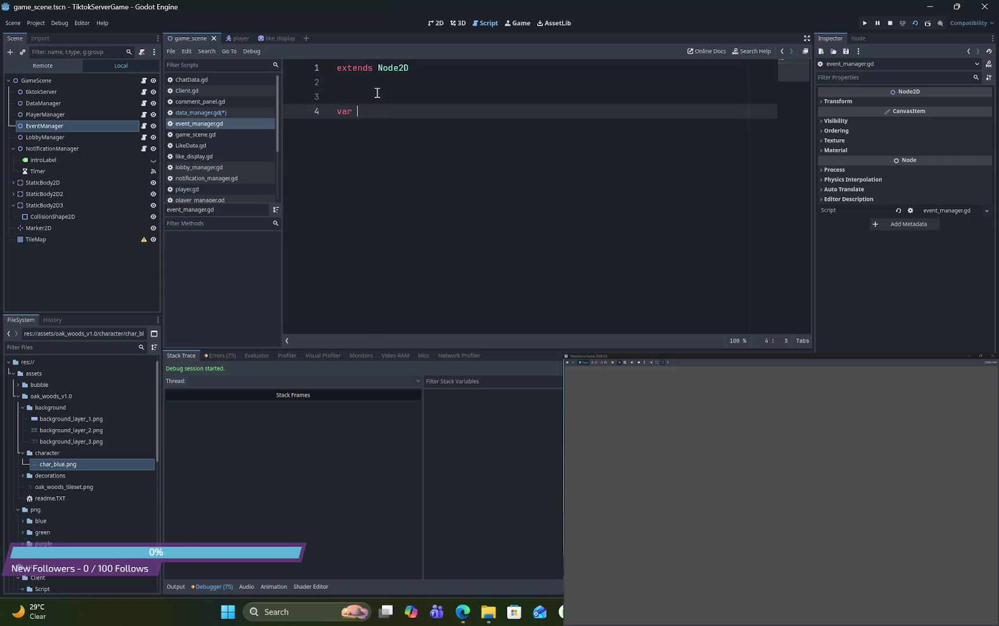
type("maxPlayer")
type("PerEve")
type("nt")
type(" = ")
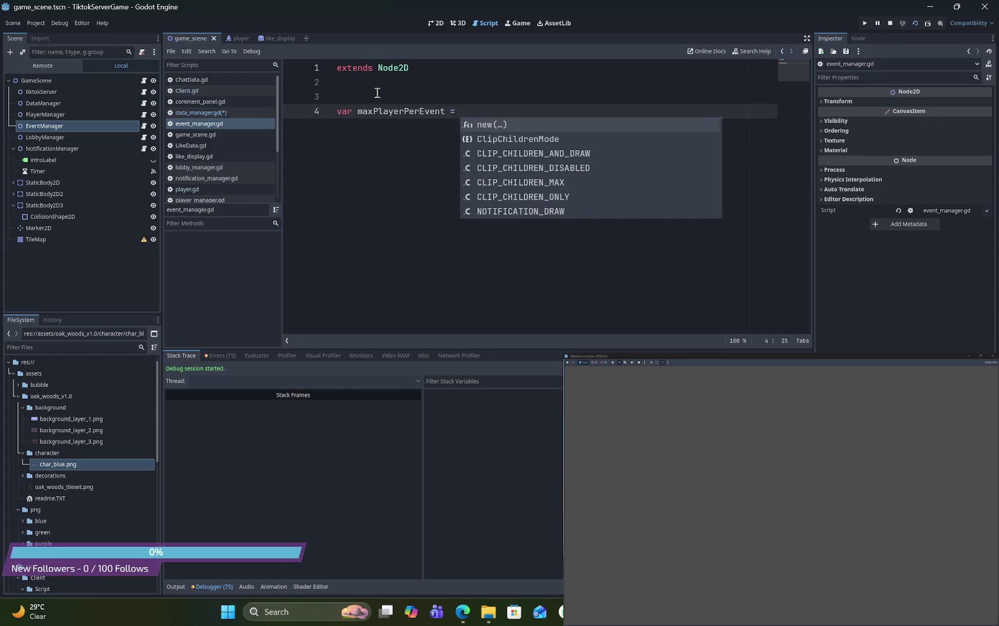
type("6")
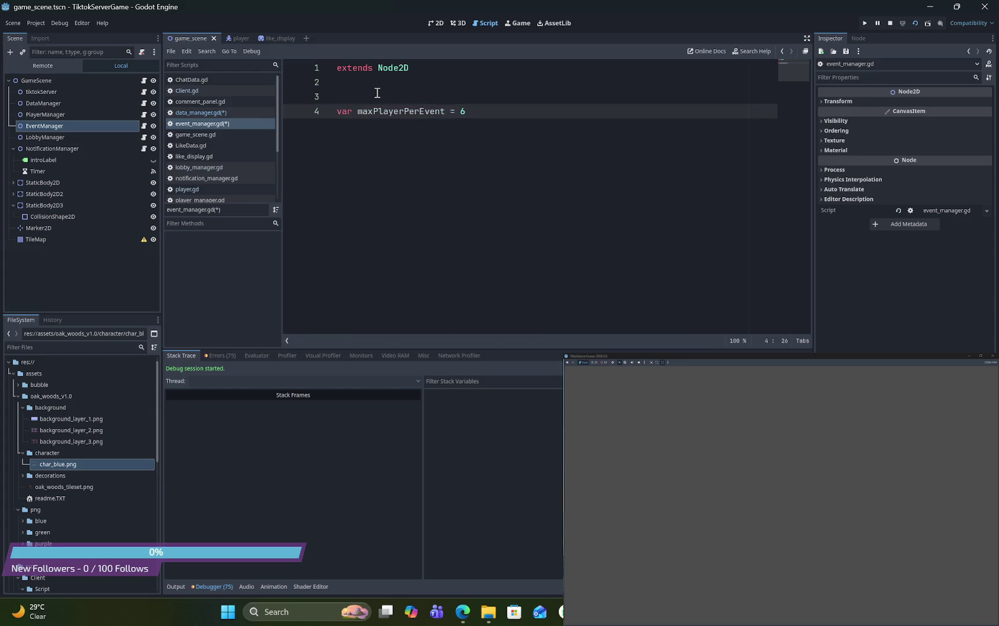
left_click(338, 111)
type("@export")
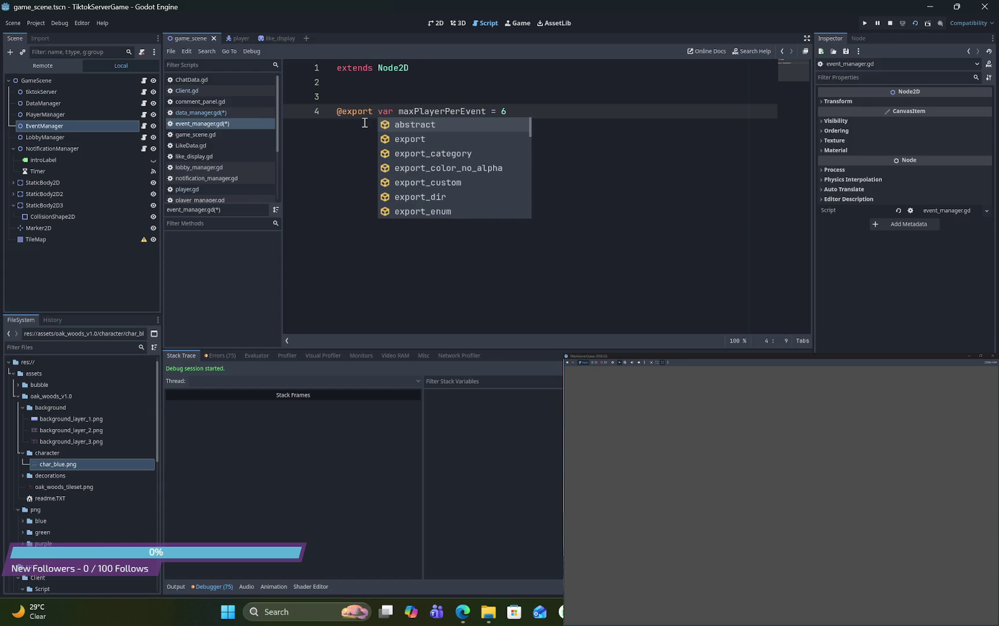
left_click(408, 68)
key("ctrl+s")
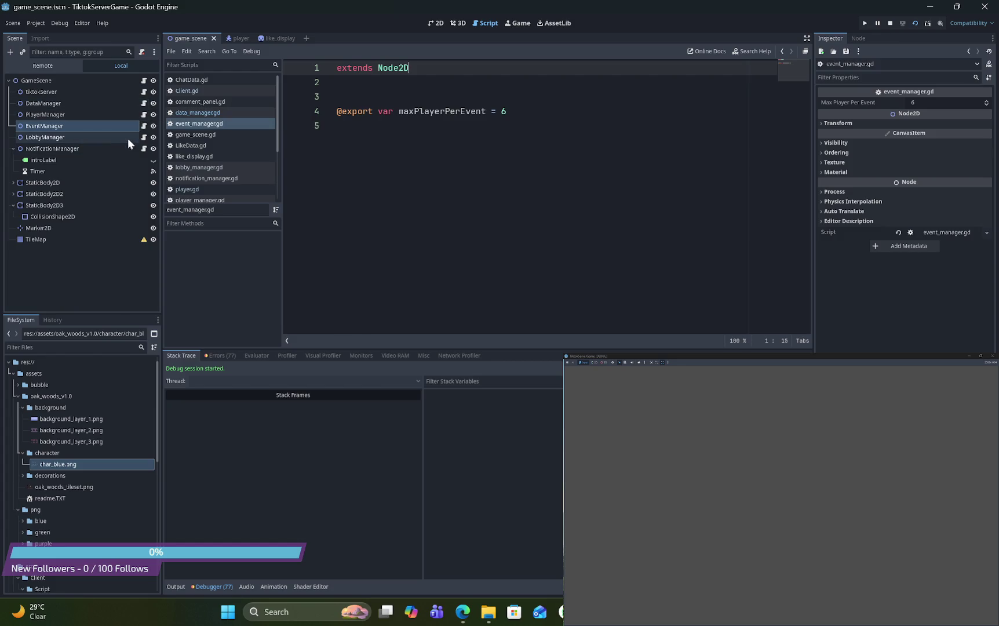
left_click(144, 103)
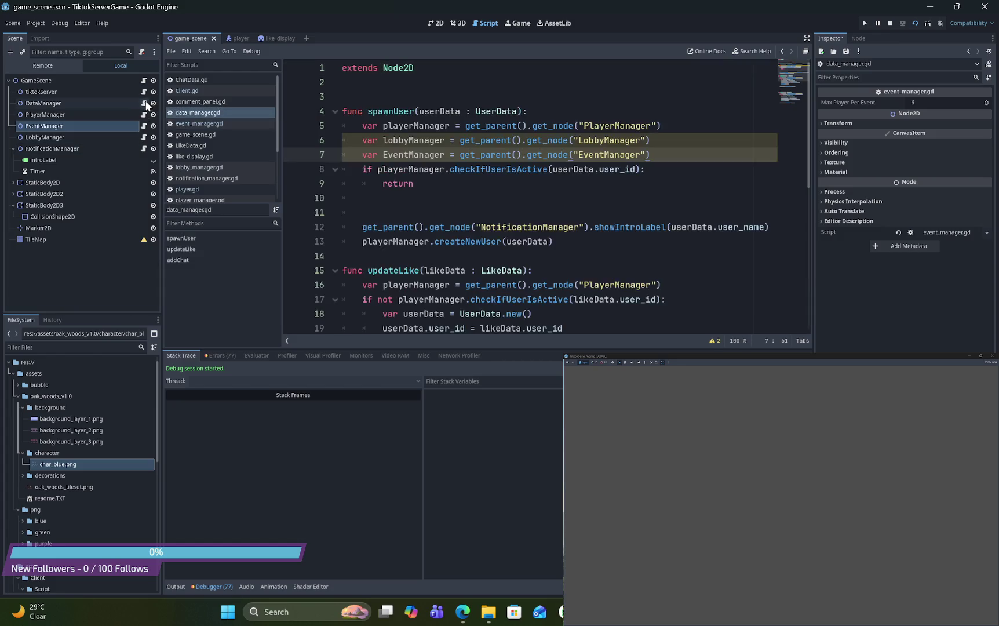
Start an if check with playerManager.activeUserId, copying the name from player_manager.gd
left_click(671, 166)
left_click(634, 185)
key("Return")
key("Down")
type("if pla")
key("Return")
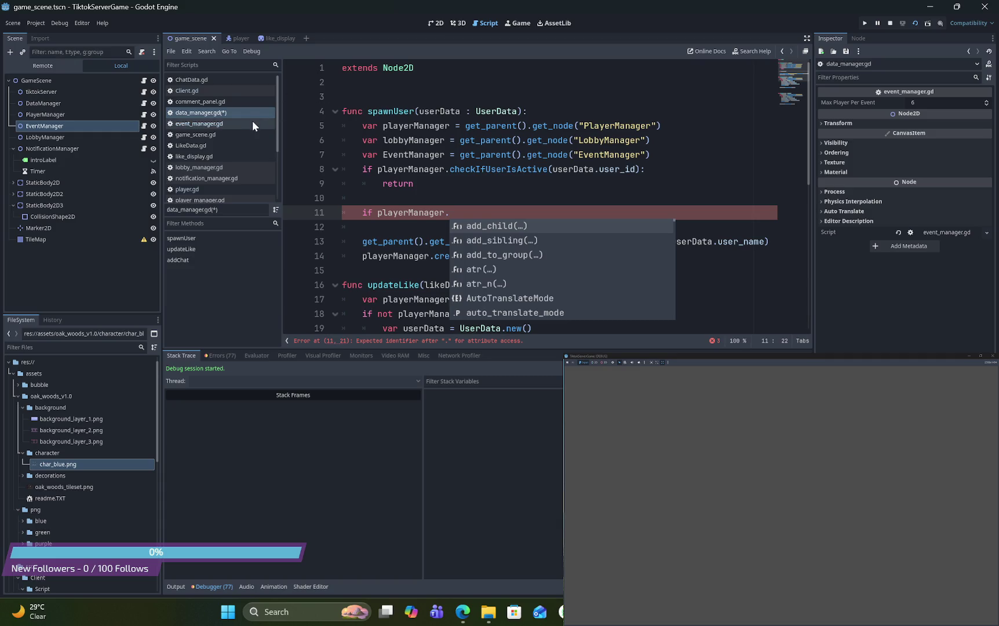
left_click(206, 188)
scroll(461, 158, "up", 20)
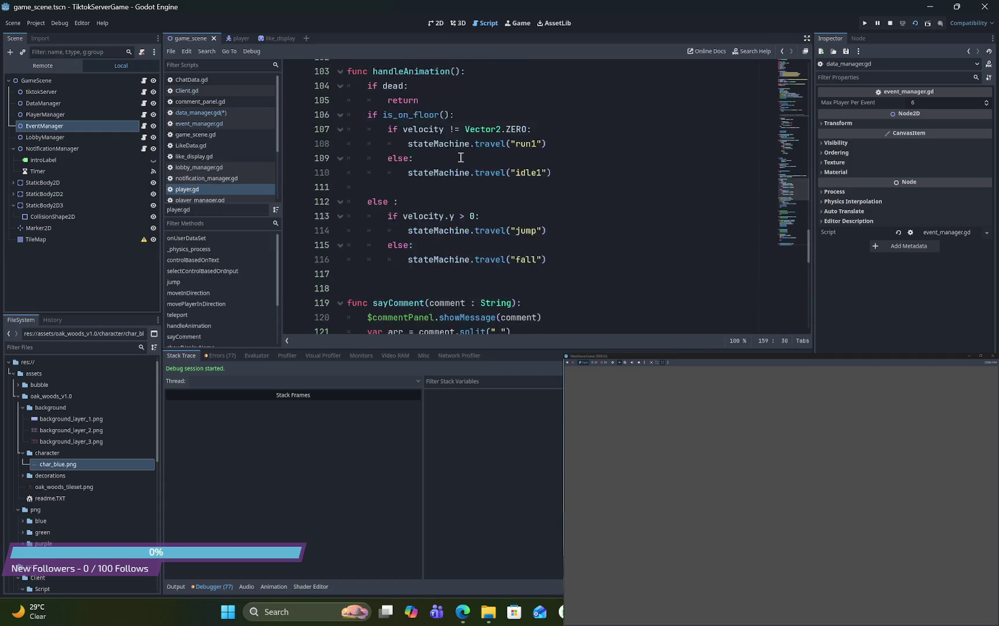
scroll(461, 158, "up", 15)
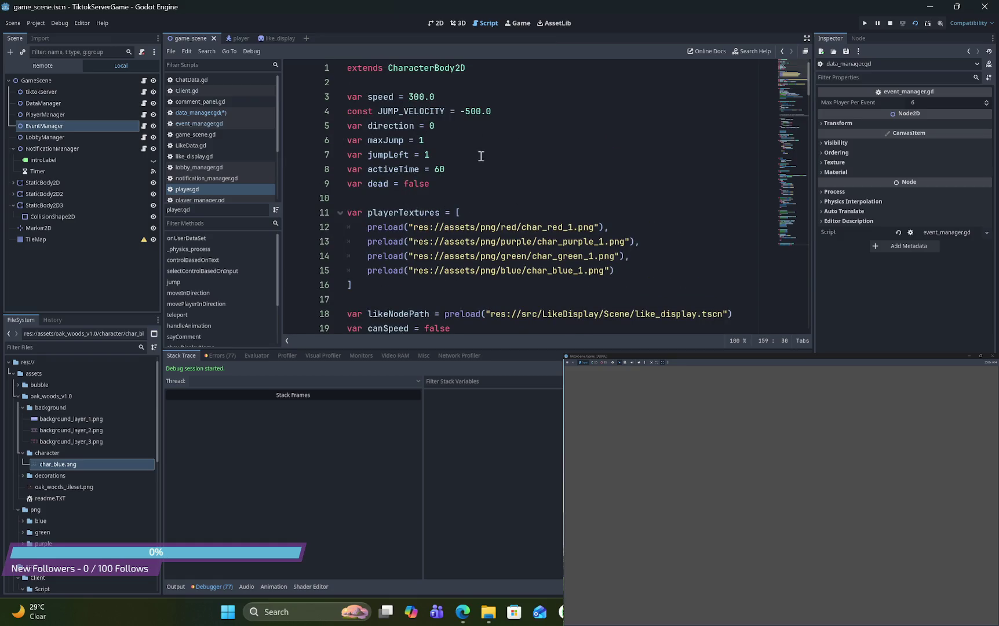
scroll(498, 160, "down", 1)
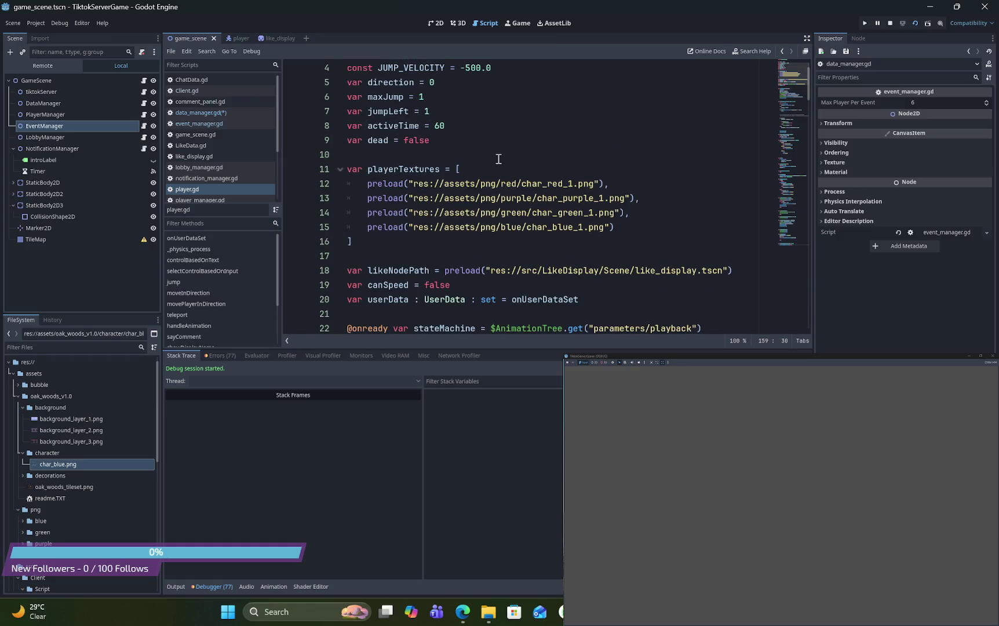
left_click(204, 197)
scroll(515, 120, "up", 2)
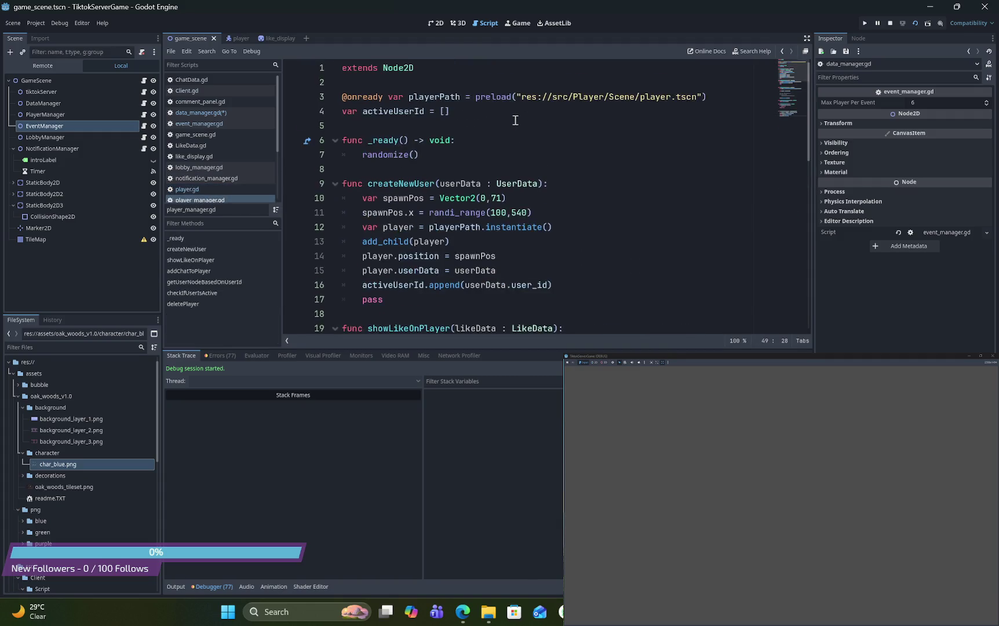
double_click(408, 112)
key("ctrl+c")
left_click(201, 114)
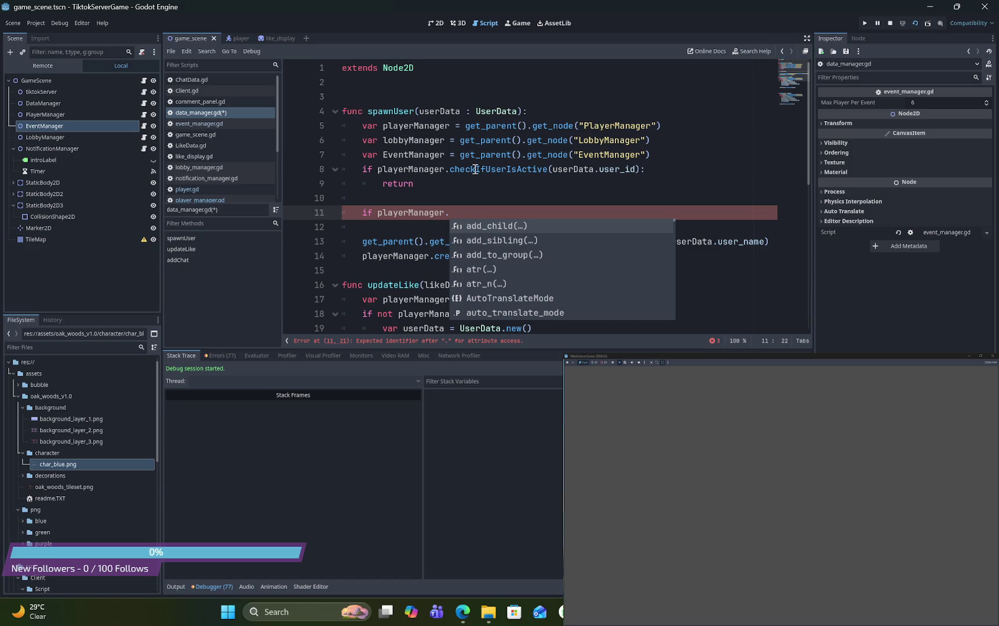
key("ctrl+v")
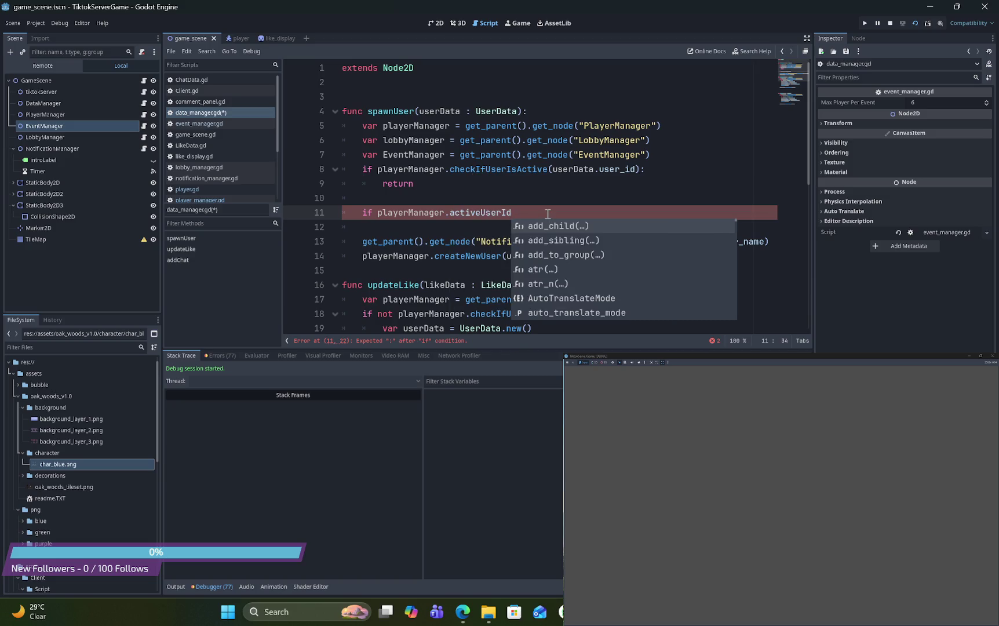
Complete the condition as '.size() > EventManager.maxPlayerPerEvent:' with a pass body
type(".size(")
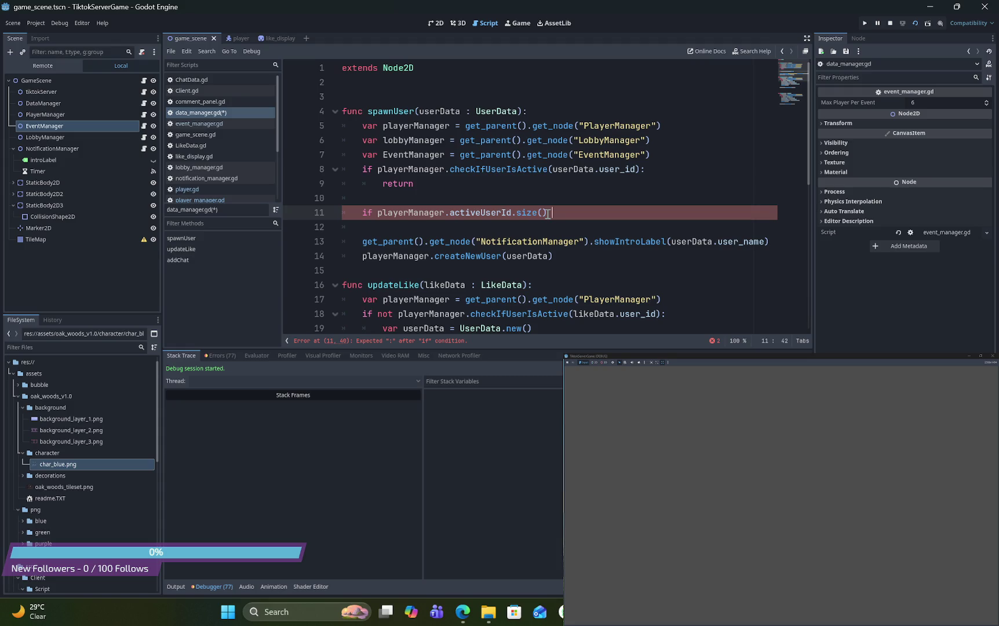
type(">")
type(" pla")
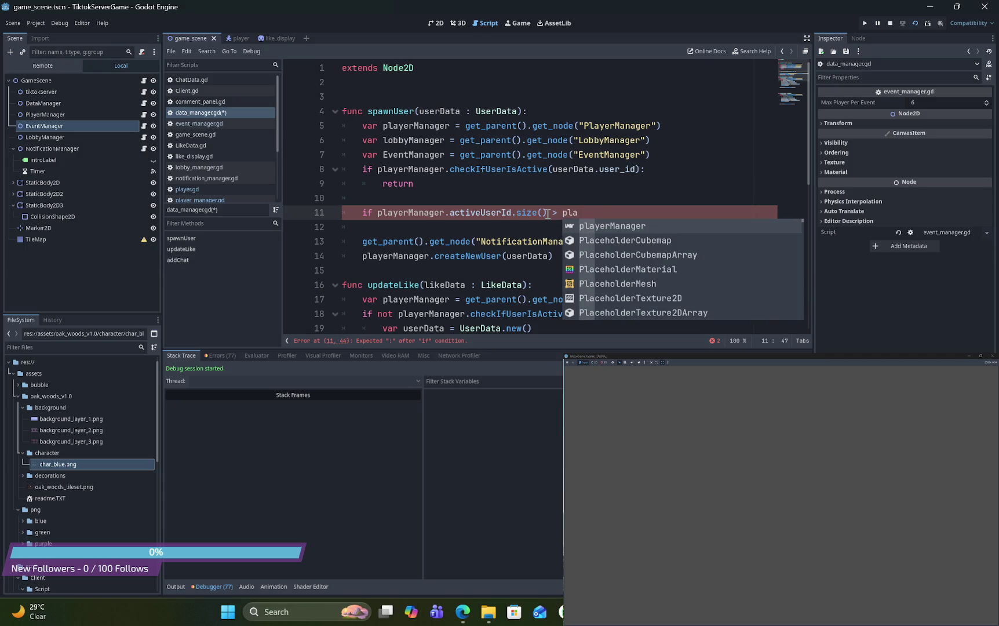
key("Return")
key("BackSpace")
key("BackSpace")
key("BackSpace")
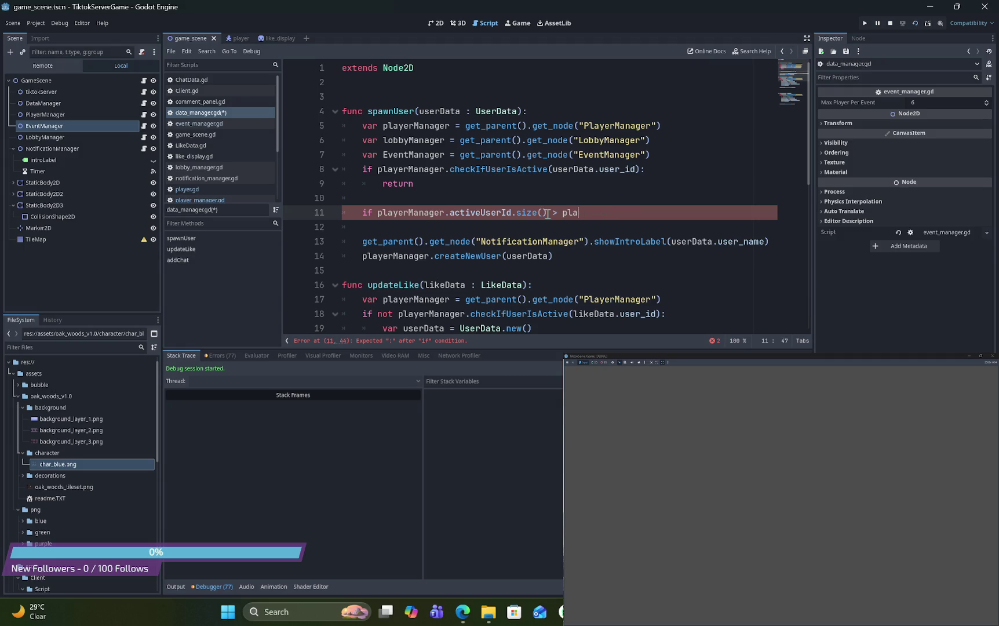
type("Ev")
key("Return")
type(".")
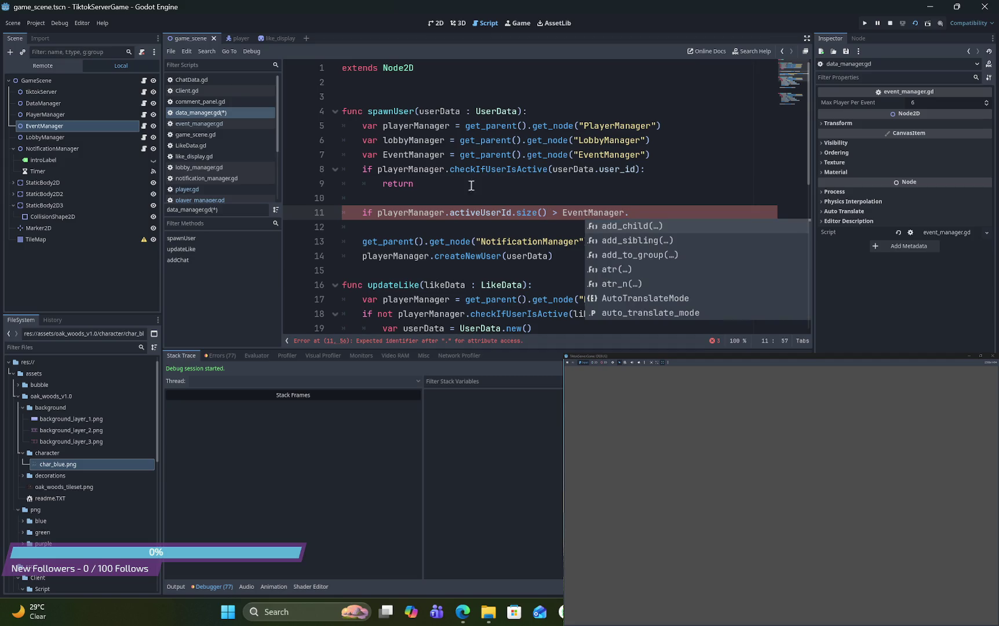
left_click(144, 126)
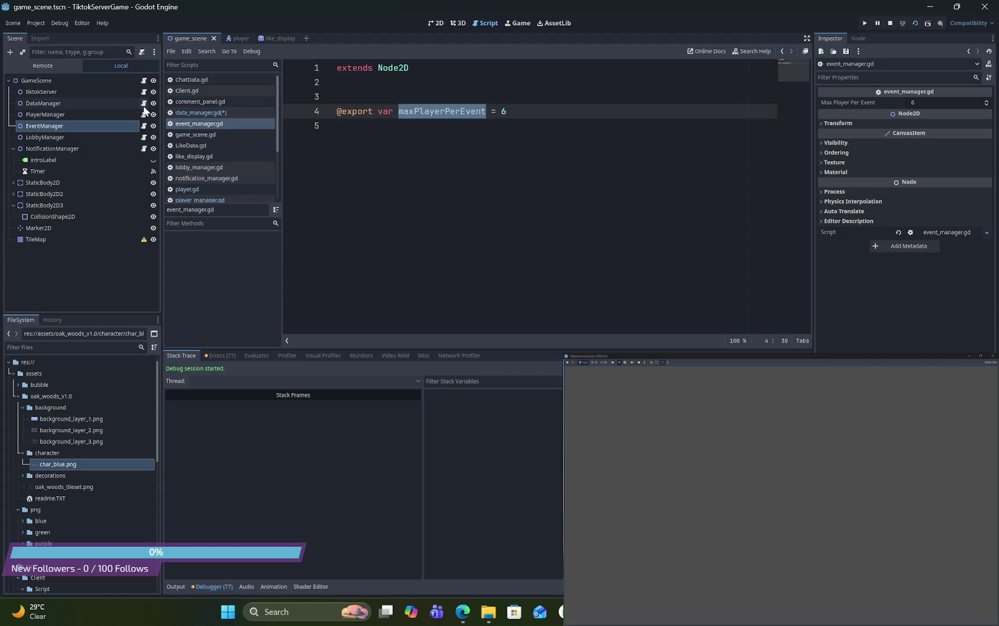
key("ctrl+c")
left_click(201, 113)
key("ctrl+v")
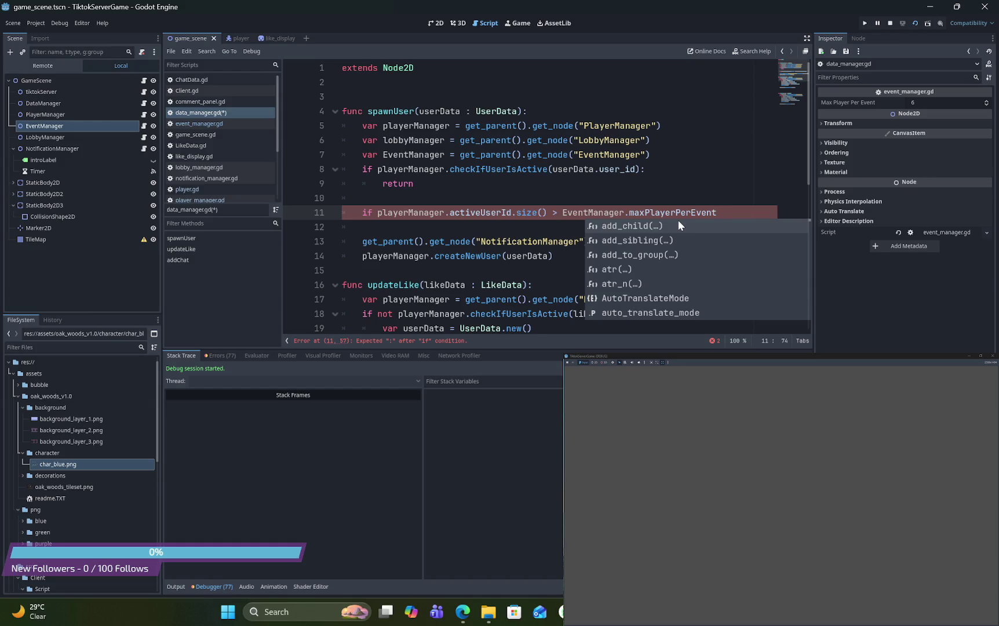
type(":")
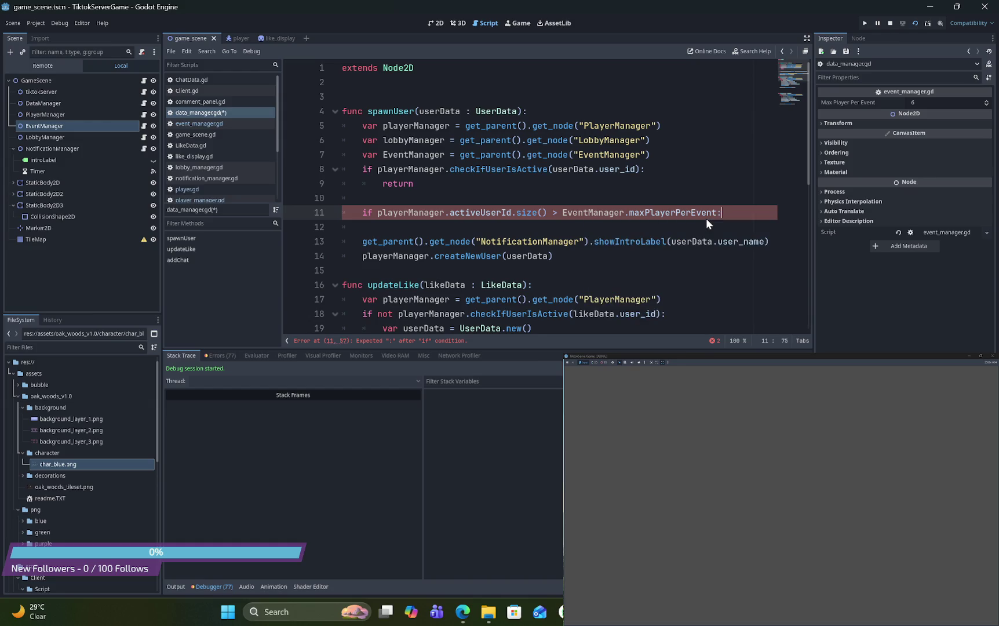
key("Return")
type("pass")
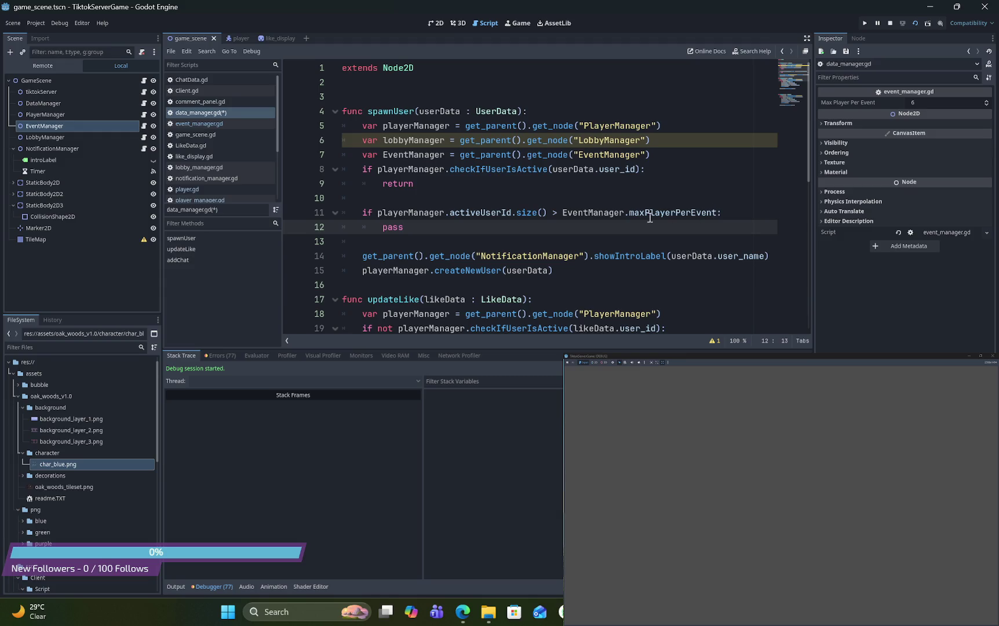
Replace pass with return and start a 'lobbyManager.' line above it in the if block
left_click(517, 227)
type("retr")
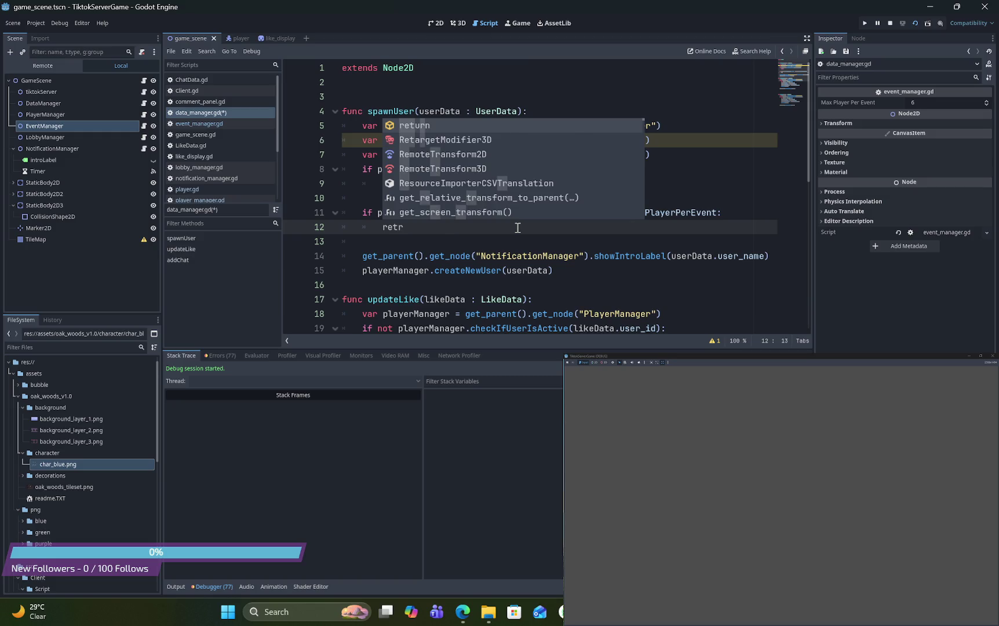
key("Return")
left_click(740, 218)
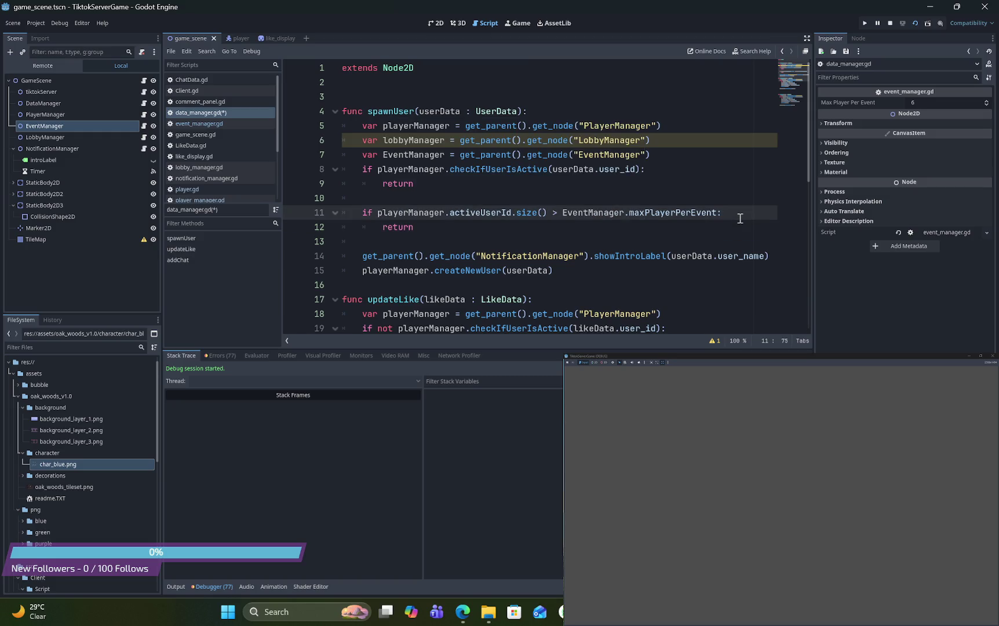
key("Return")
type("pla")
key("BackSpace")
key("BackSpace")
key("BackSpace")
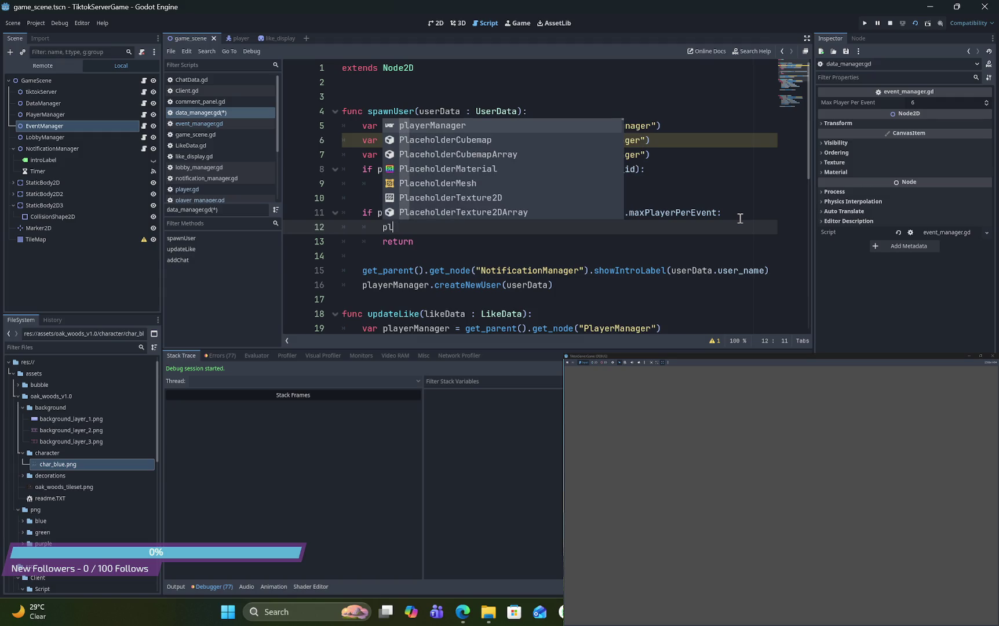
type("Lob")
key("Return")
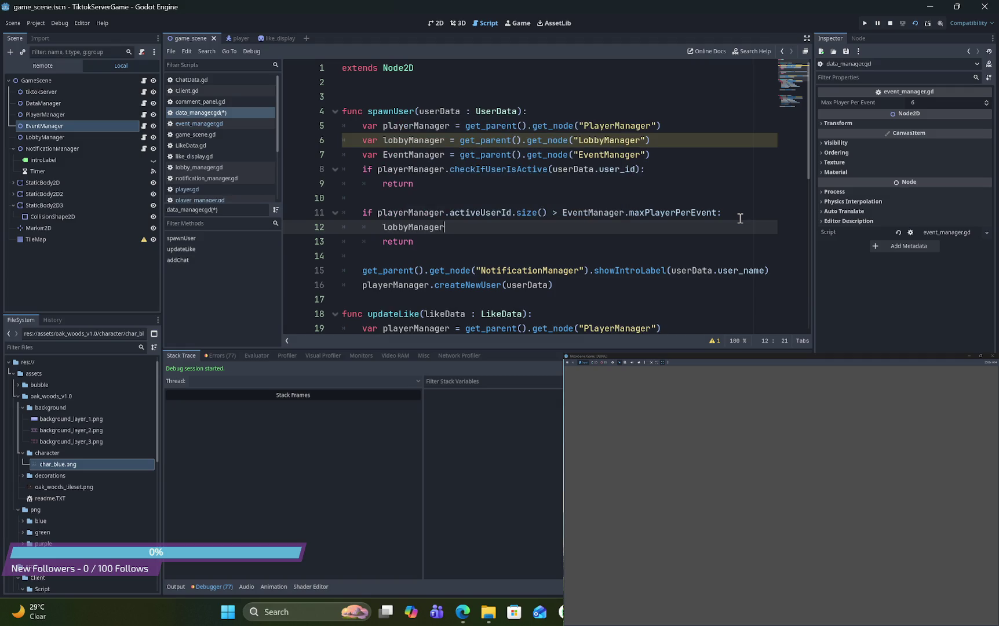
type(".")
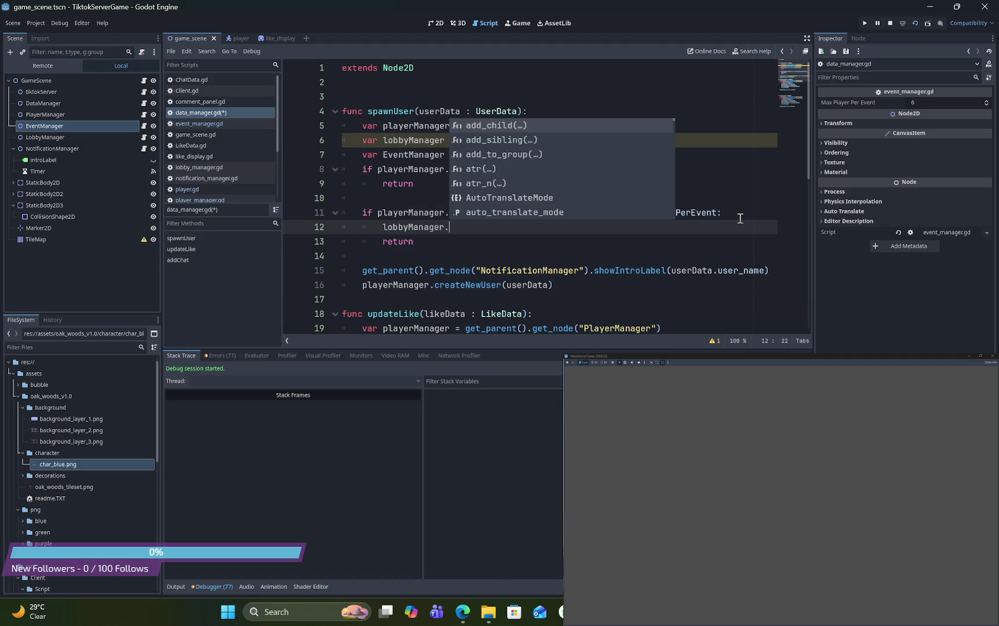
Complete the line as lobbyManager.saveExtraUserData(userData) using lobby_manager.gd's name, and save
left_click(144, 139)
double_click(420, 125)
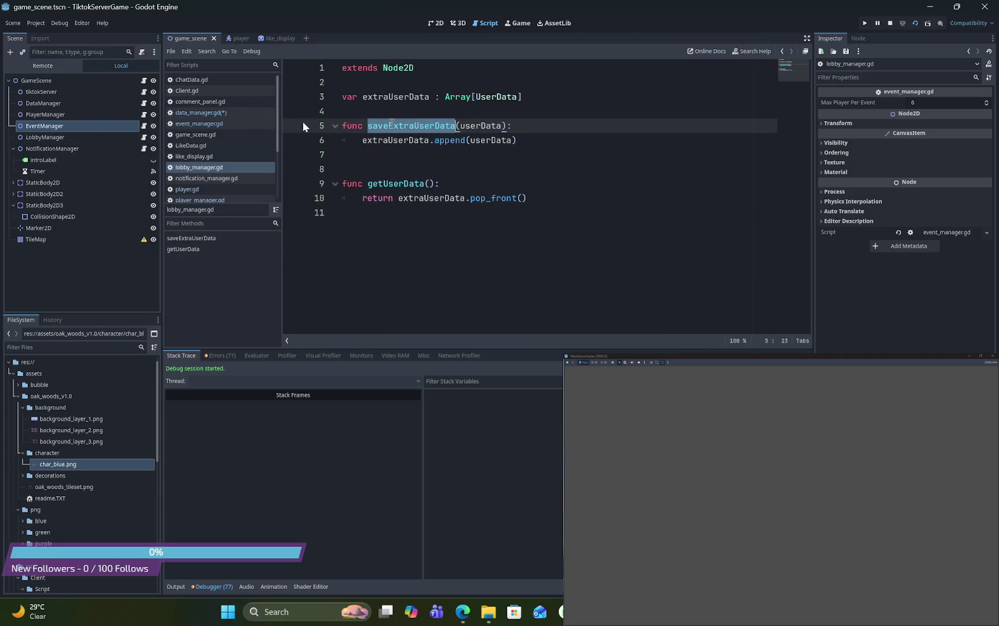
left_click(143, 104)
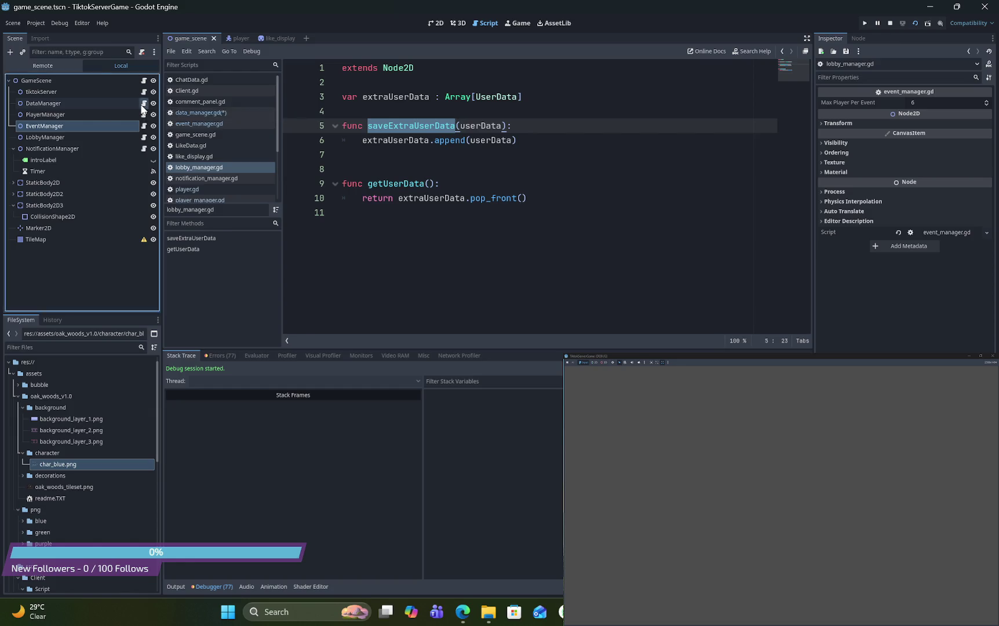
left_click(457, 231)
type("saveExtraUserData(")
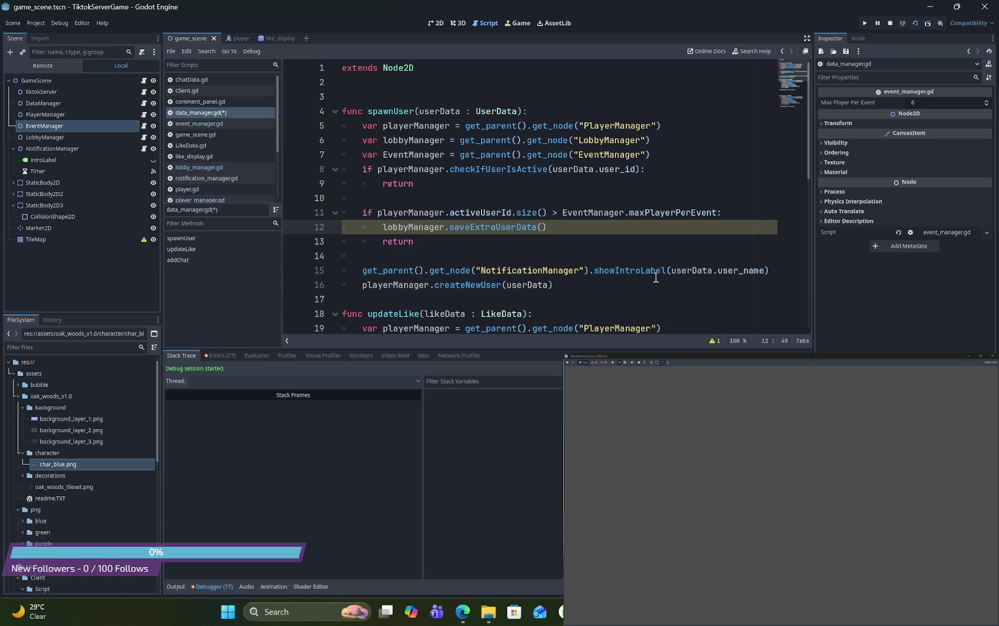
type("userData")
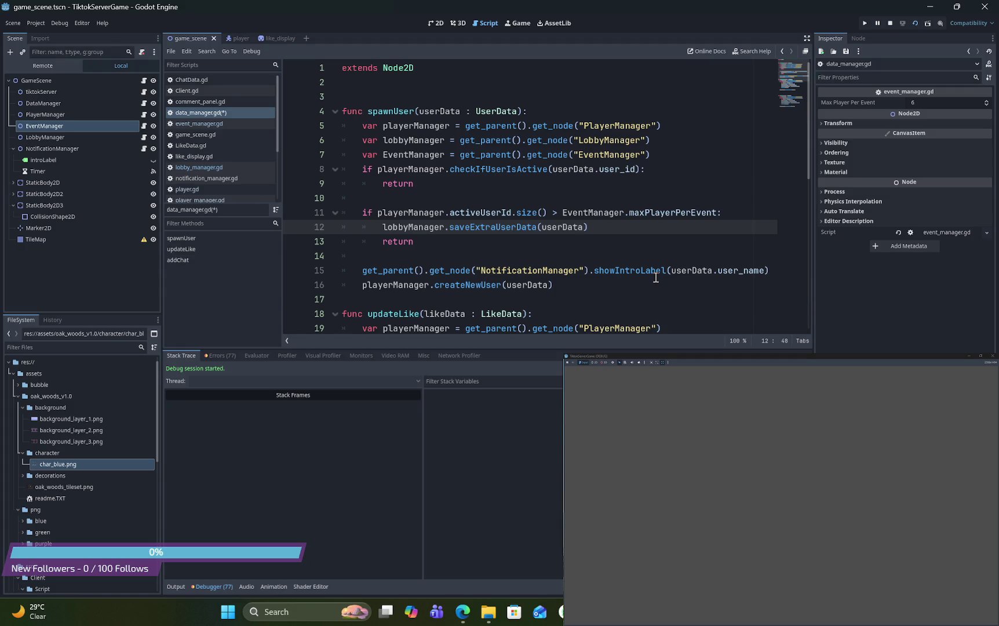
key("ctrl+s")
Add an empty checkIfotherPlayersAreinLobby() function with a pass body below addChat
scroll(512, 181, "down", 3)
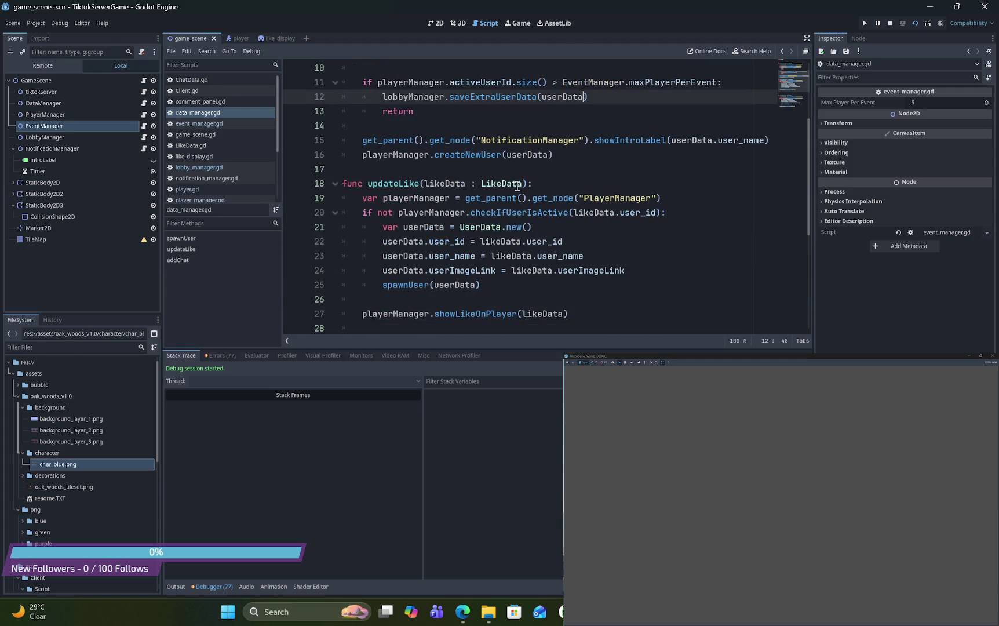
left_click(490, 225)
left_click(492, 213)
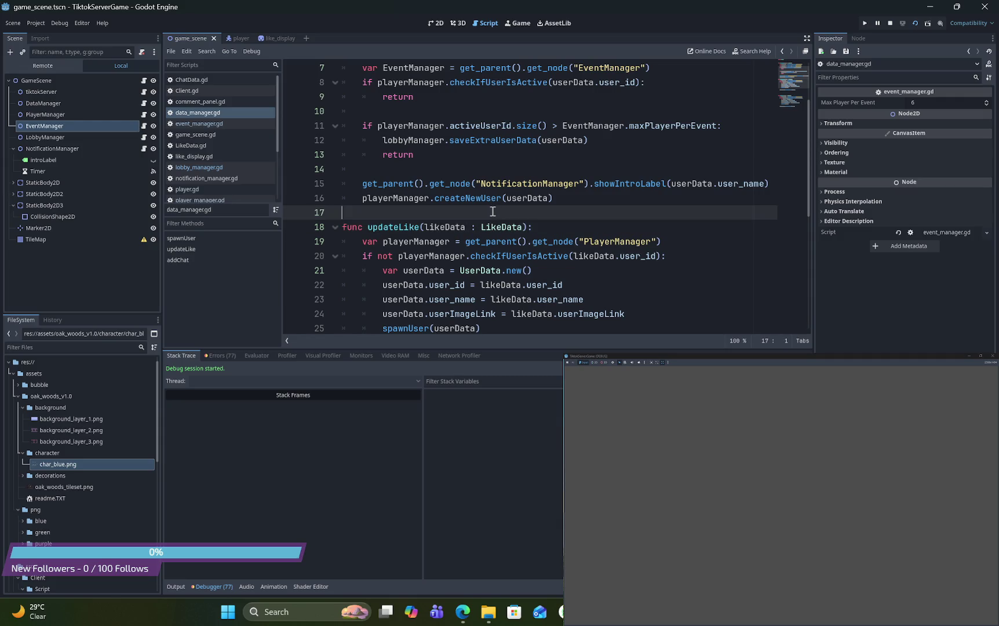
scroll(492, 210, "down", 6)
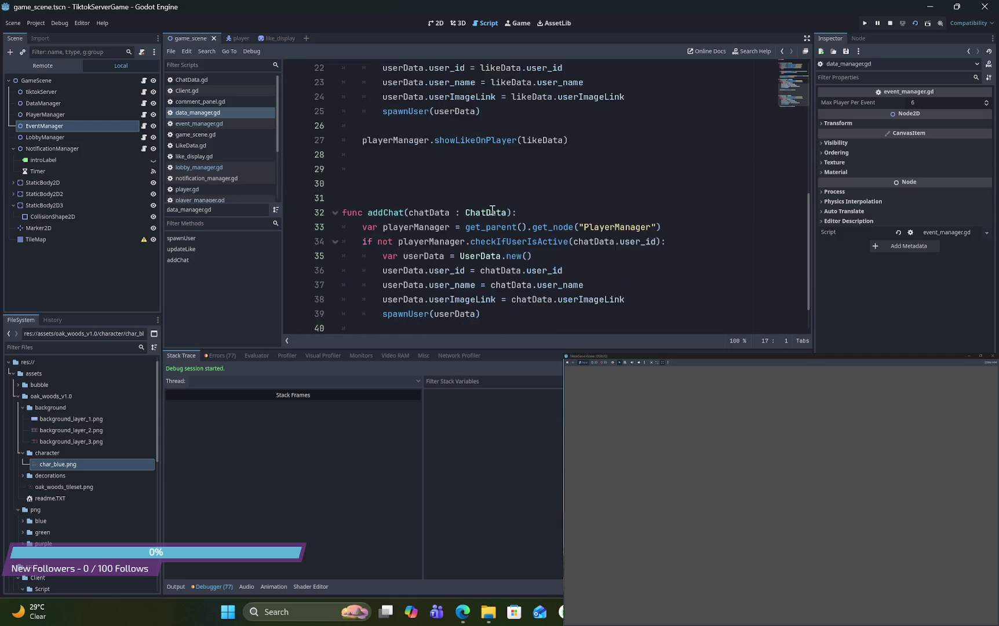
left_click(449, 316)
key("Return")
type("func chec")
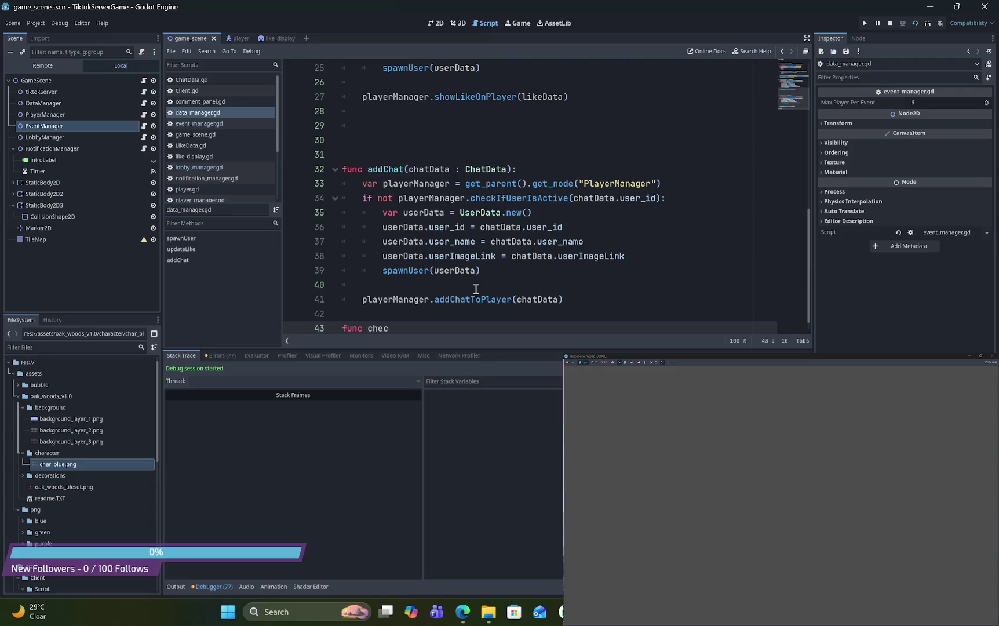
type("kIfotherPl")
type("yae")
key("BackSpace")
key("BackSpace")
type("yersAr")
type("einLo")
type("bby")
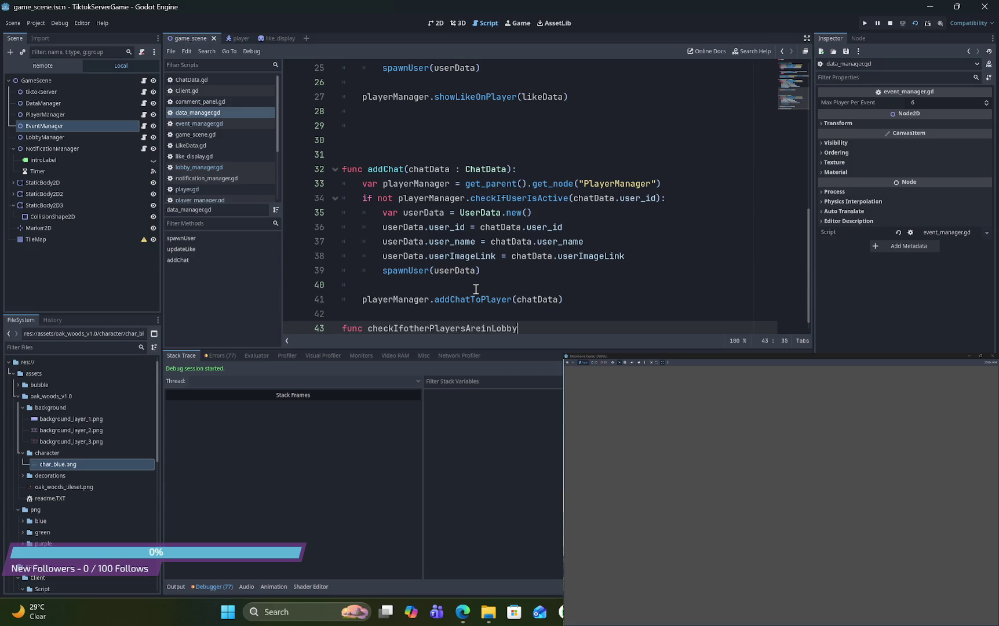
type("()")
type(":")
key("Return")
type("pass")
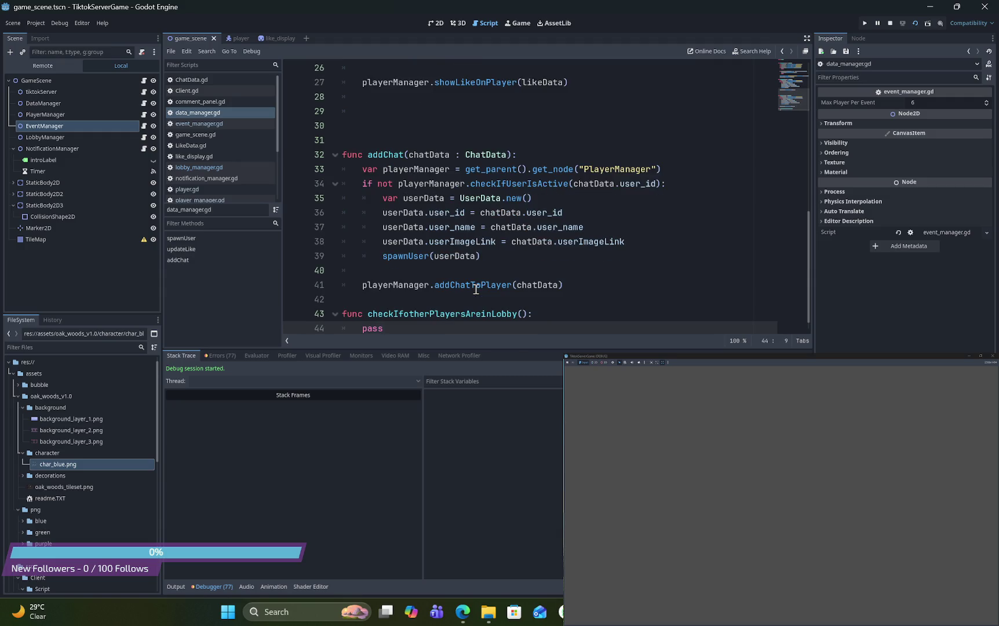
Copy the PlayerManager and LobbyManager get_node declarations into the new function, dropping EventManager
left_click(554, 313)
key("Return")
type("var")
scroll(553, 313, "up", 8)
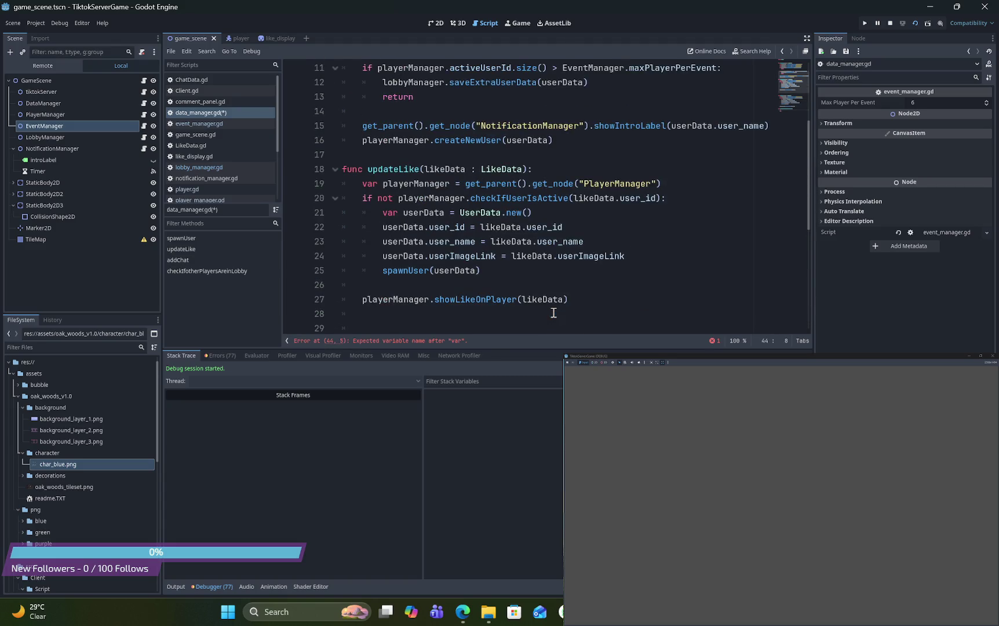
left_click_drag(362, 111, 656, 142)
key("ctrl+c")
scroll(656, 142, "down", 8)
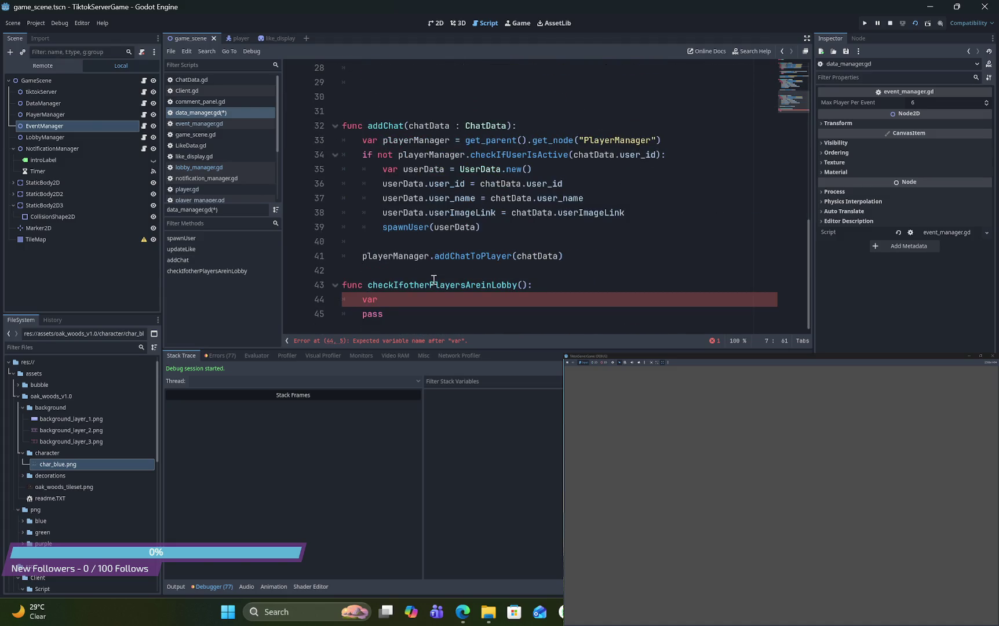
left_click(364, 300)
double_click(363, 300)
key("ctrl+v")
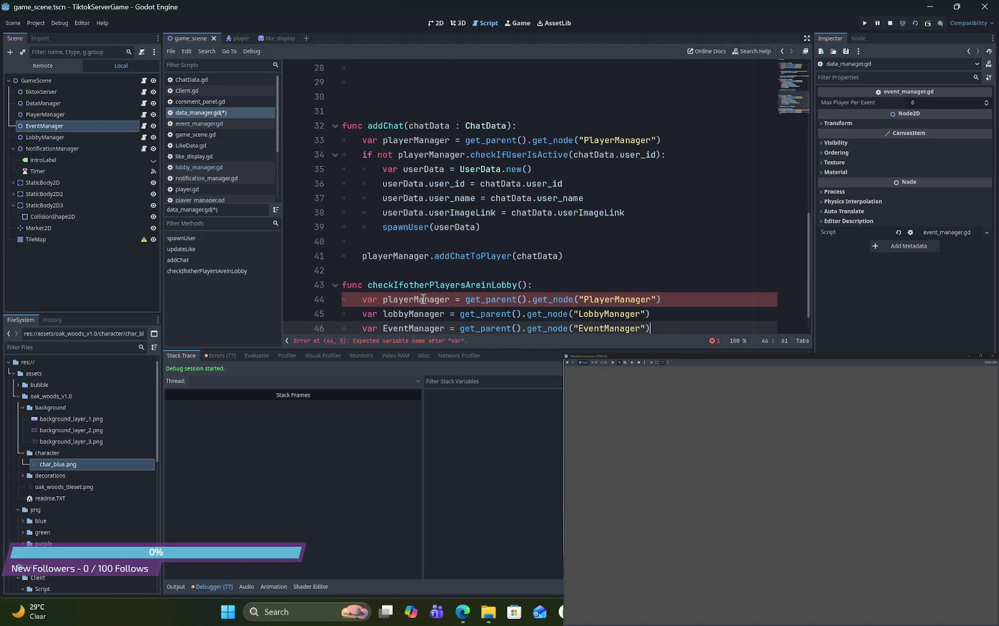
left_click_drag(671, 328, 303, 328)
key("BackSpace")
key("BackSpace")
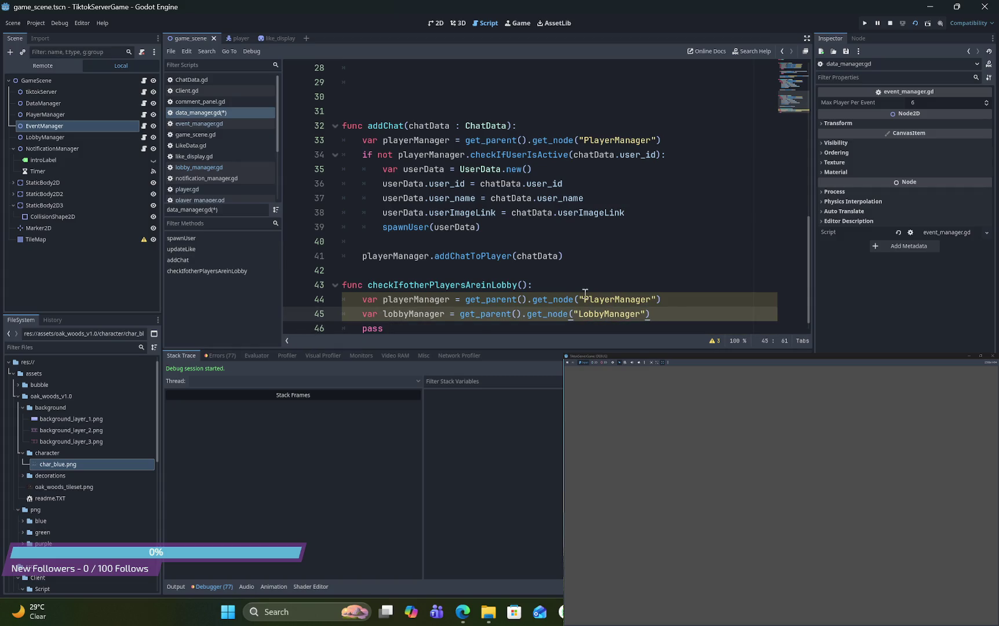
Start a 'var userData = lobbyManager' line and bring up lobby_manager.gd to check its functions
key("Return")
key("Return")
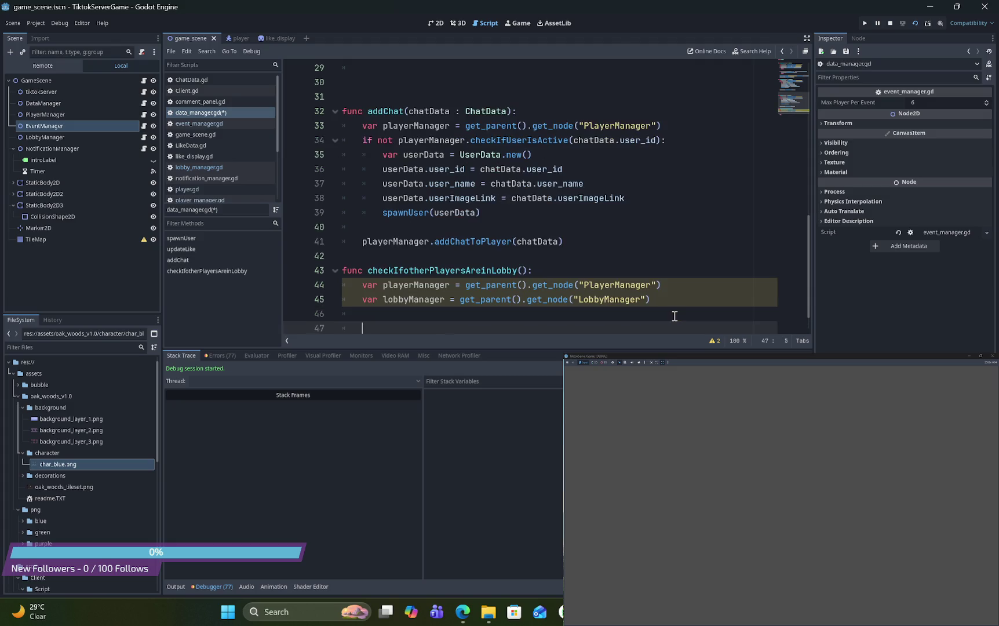
type("lob")
key("BackSpace")
key("BackSpace")
key("BackSpace")
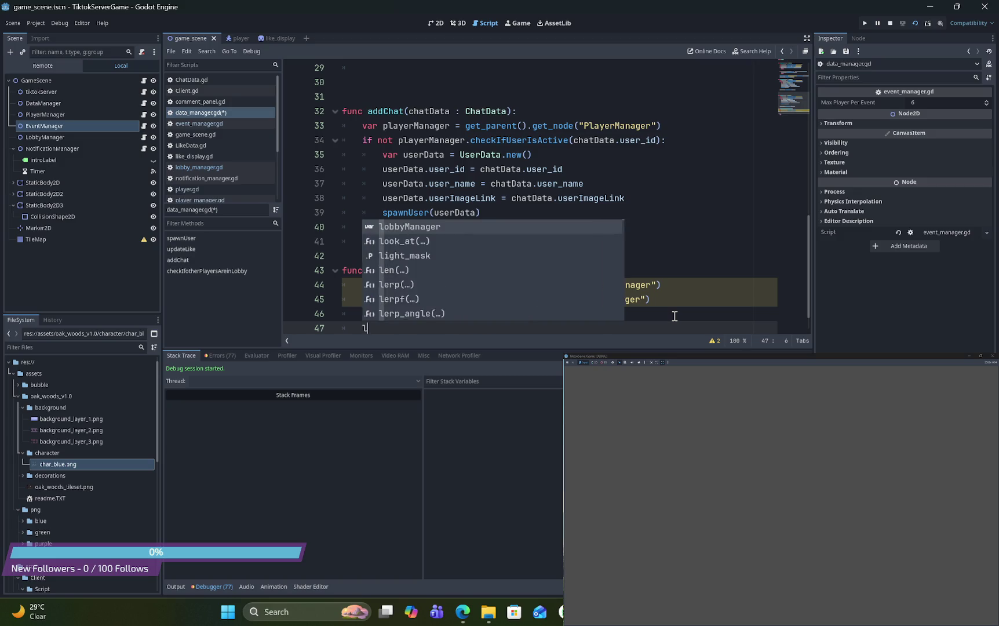
type("v")
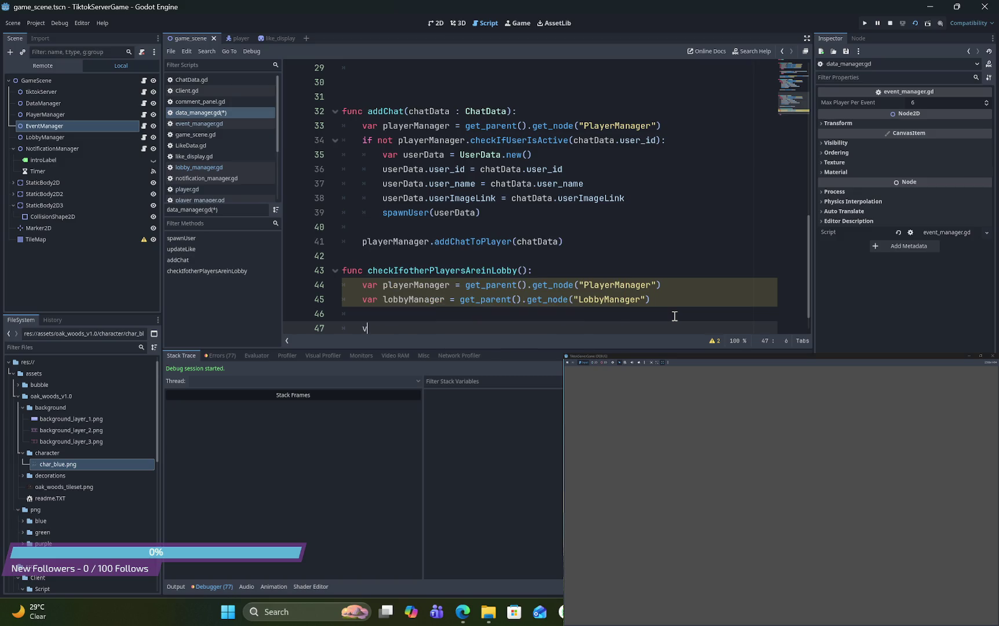
type("ar userData ")
type("= lo")
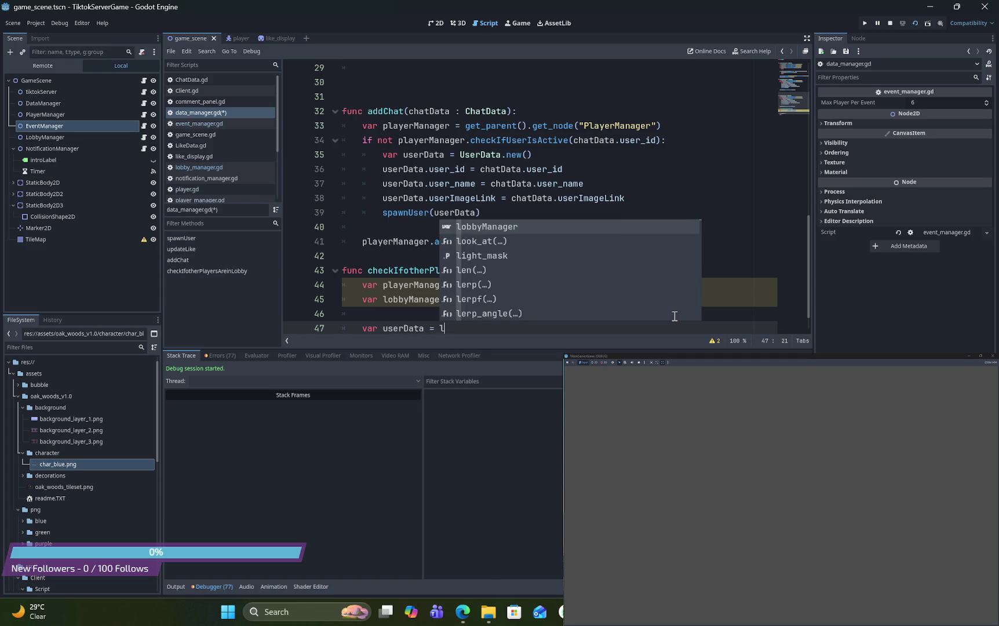
key("Return")
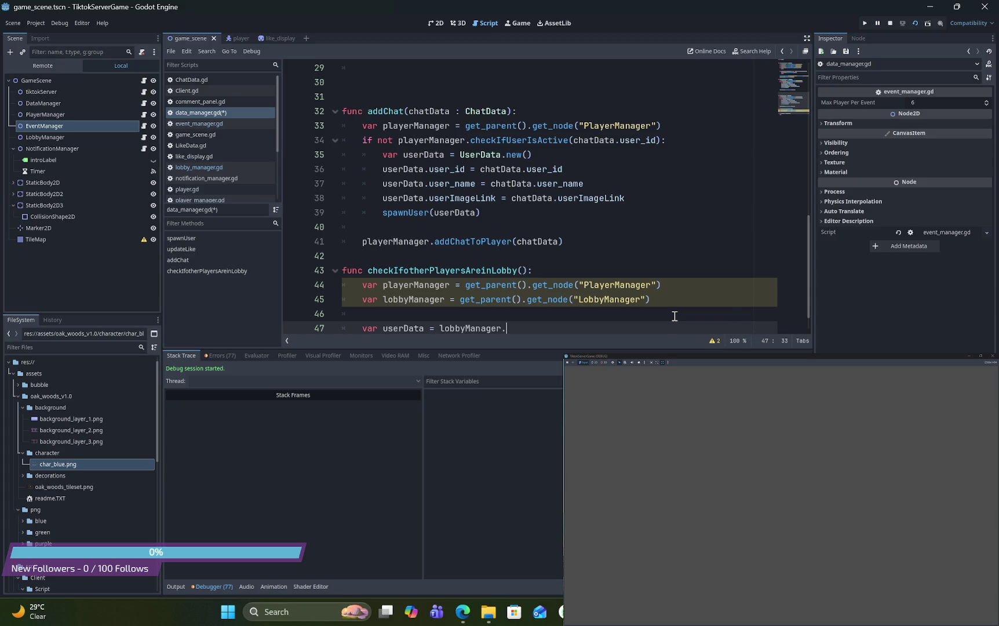
left_click(193, 167)
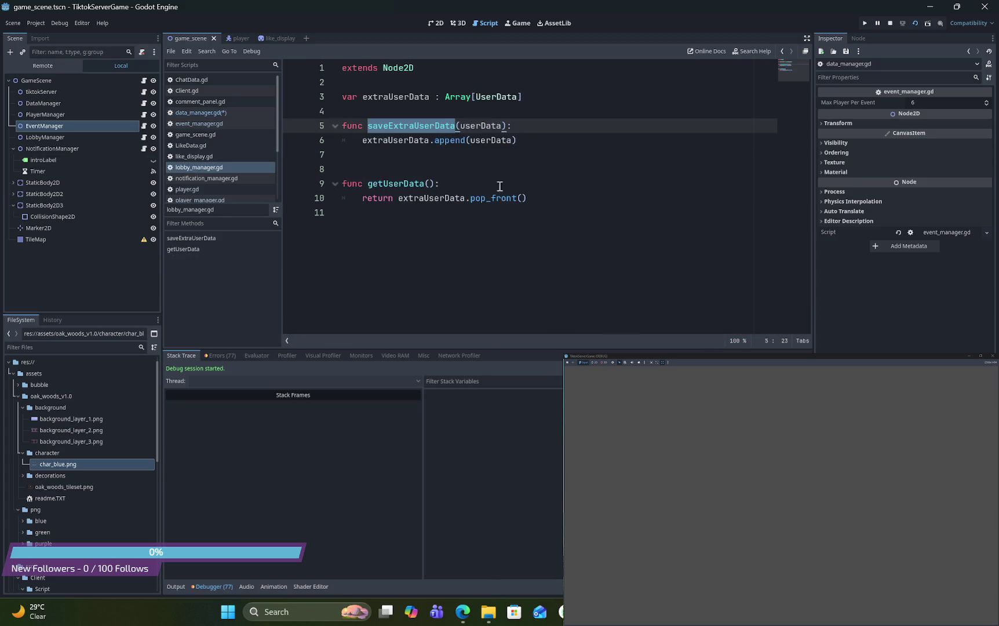
Look up getUserData() in lobby_manager.gd and the pop_front documentation
double_click(396, 183)
left_click(430, 183)
left_click_drag(436, 183, 367, 183)
left_click(226, 114)
type("var userData = lobbyManager.getUserData()")
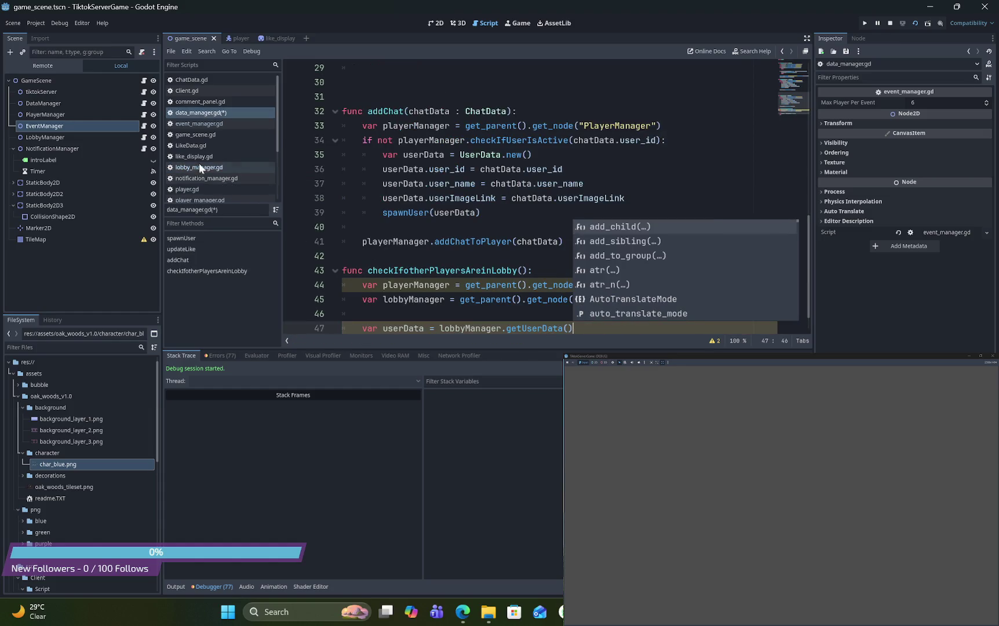
left_click(200, 167)
left_click(504, 198, "ctrl")
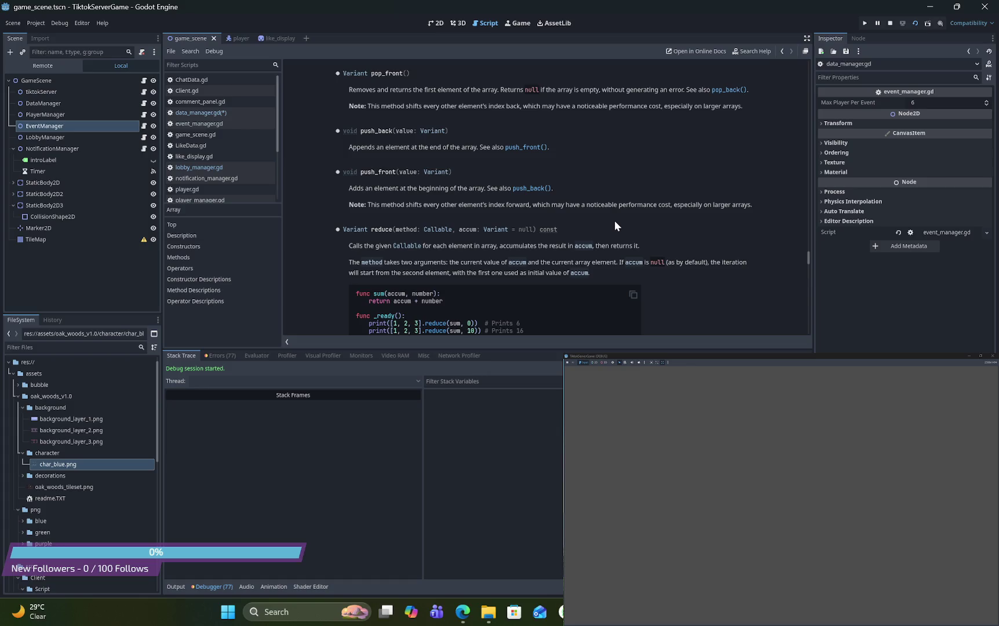
left_click(210, 114)
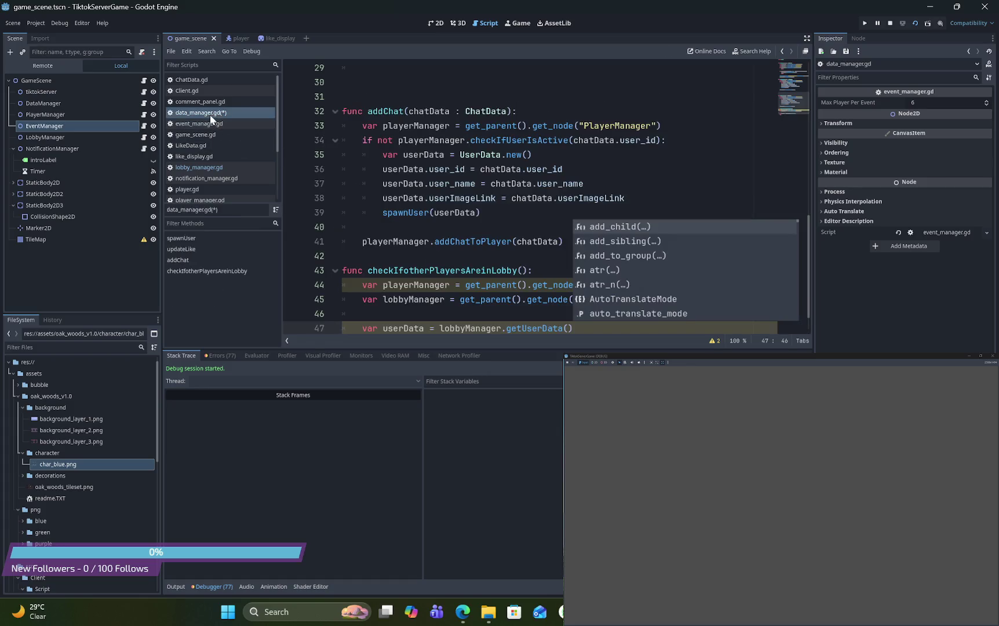
Add 'if userData != null:' calling spawnUser(userData) below the userData line
left_click(605, 326)
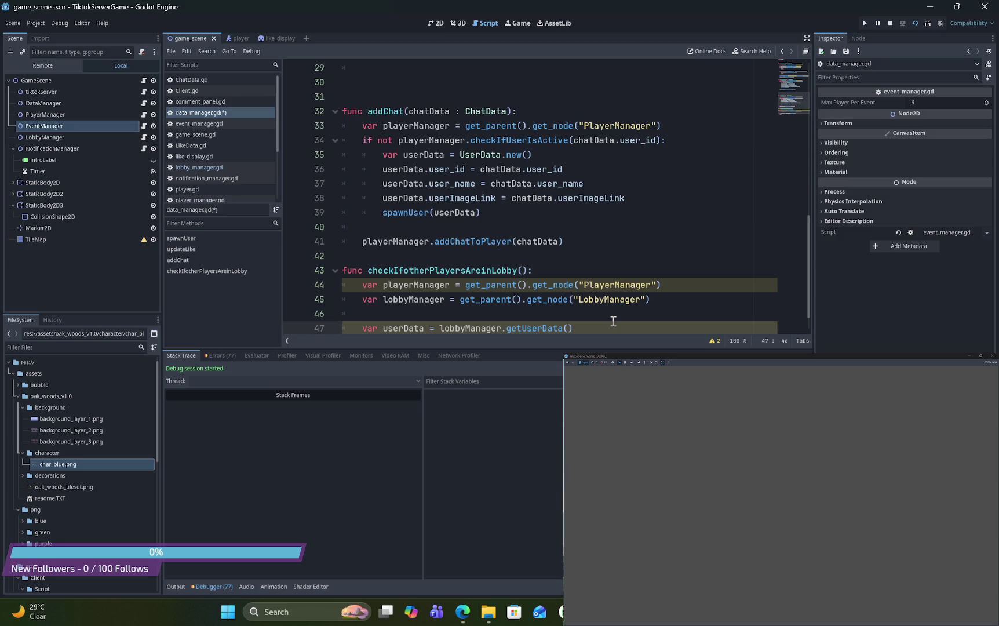
key("Return")
type("if ")
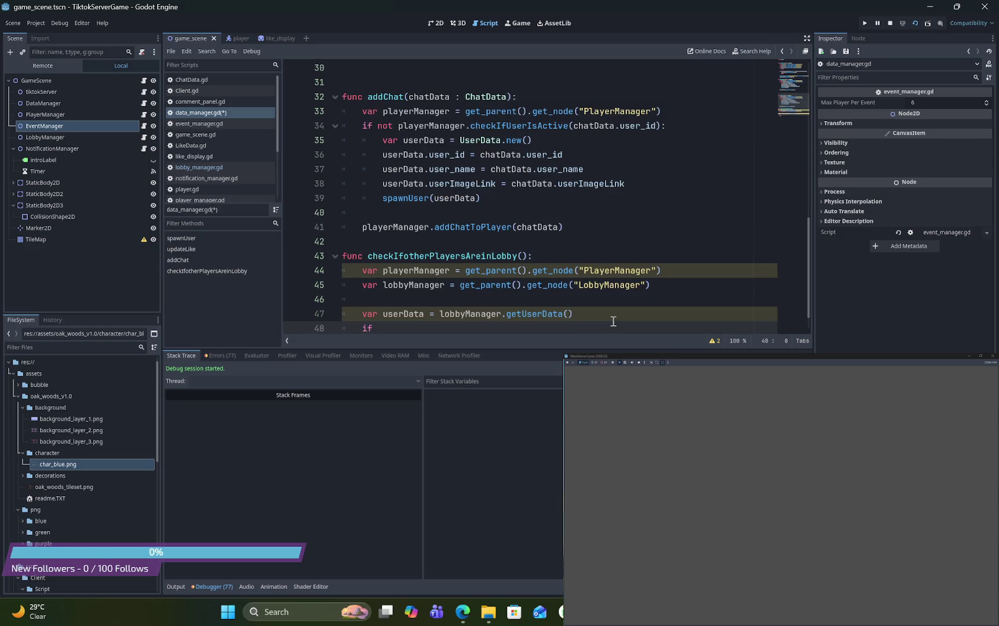
type("use")
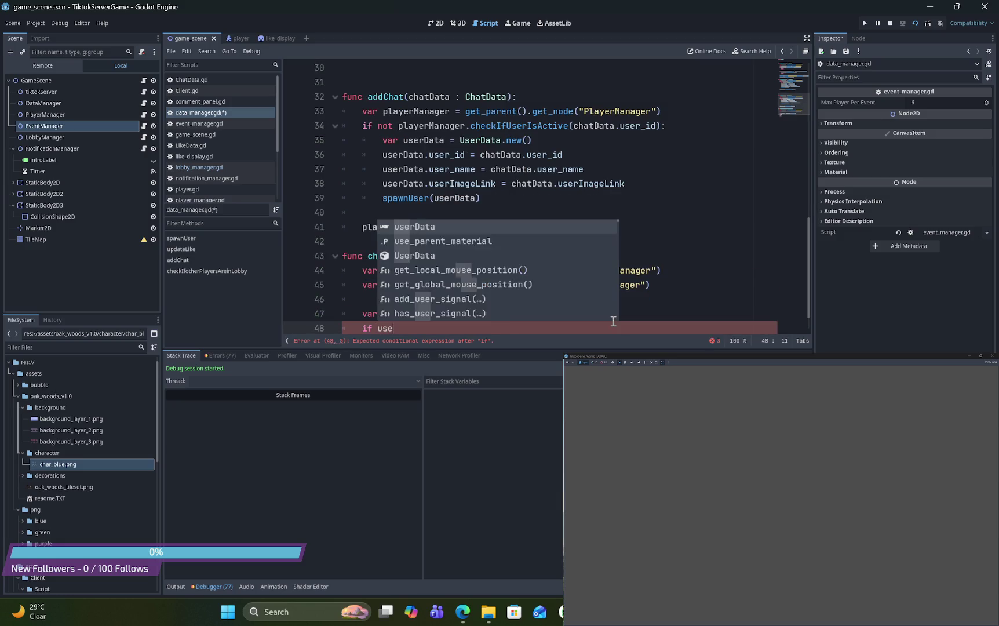
type("rData != nu")
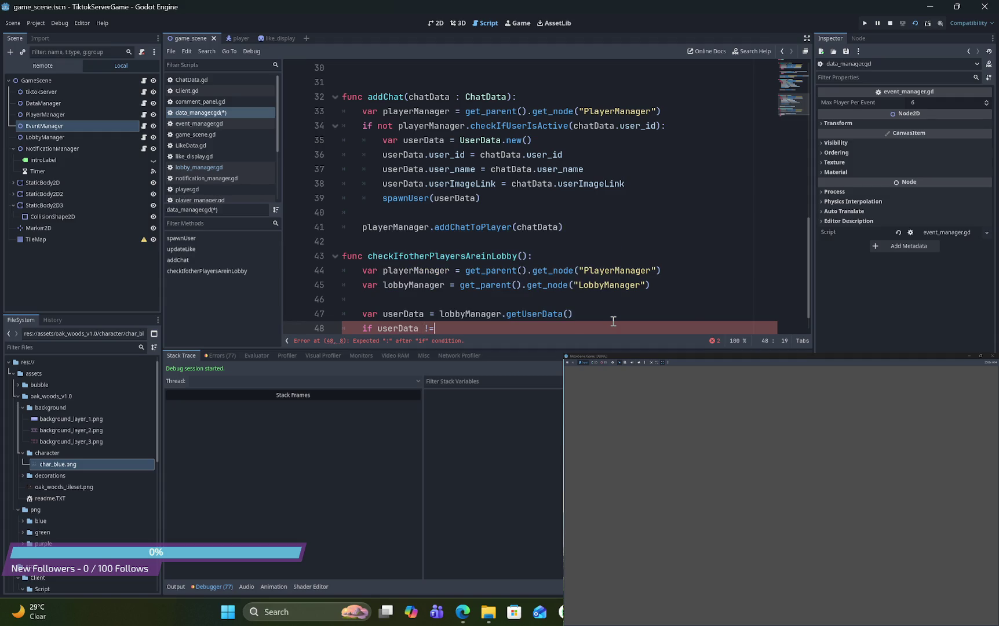
key("Return")
type(":")
key("Return")
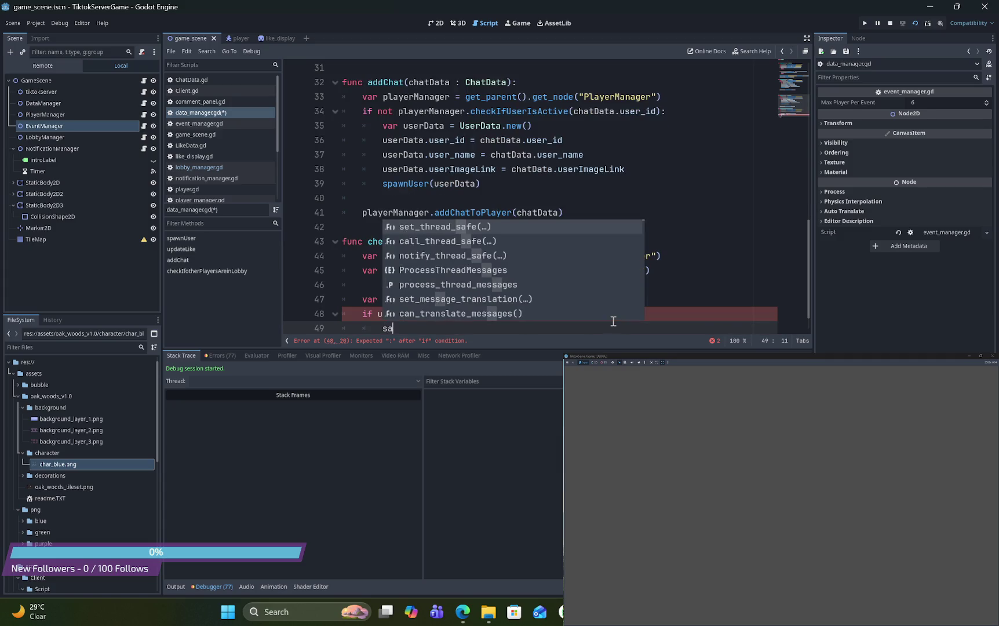
type("paw")
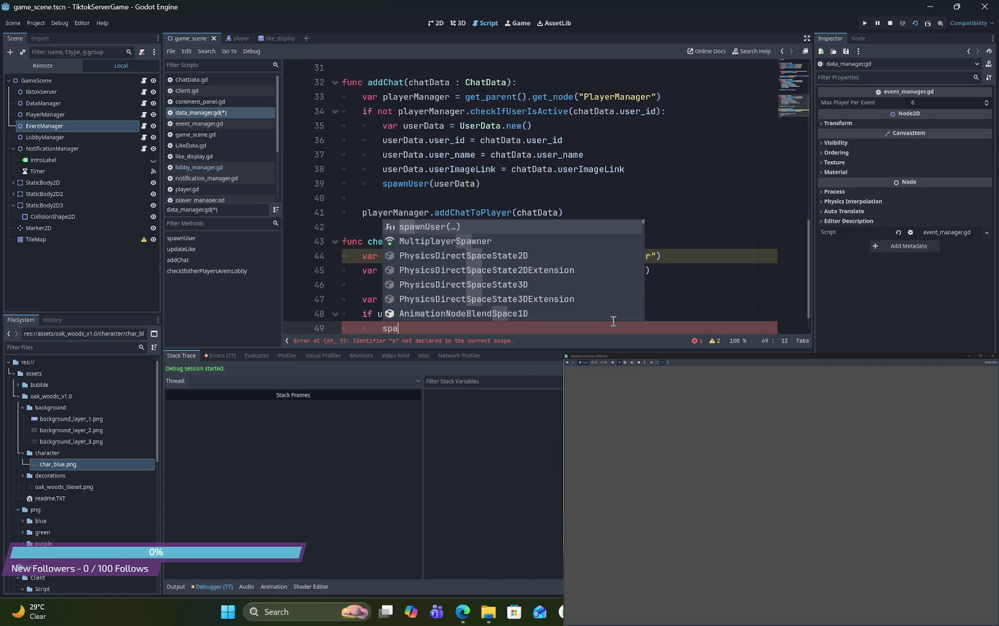
key("Return")
type("use)")
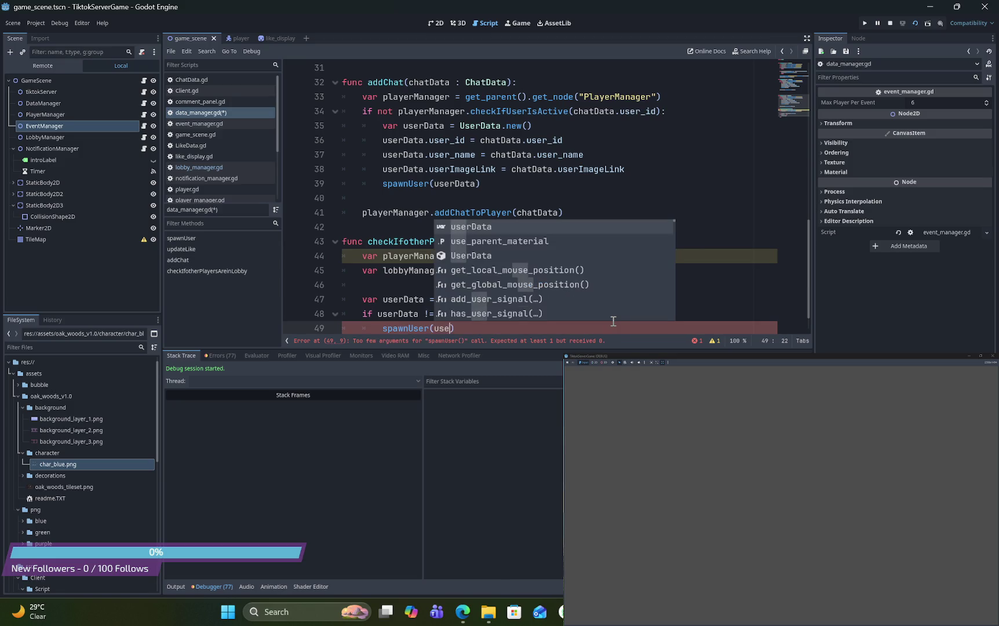
key("Return")
Delete the unused playerManager line, save data_manager.gd, and go to player_manager.gd
scroll(596, 260, "down", 1)
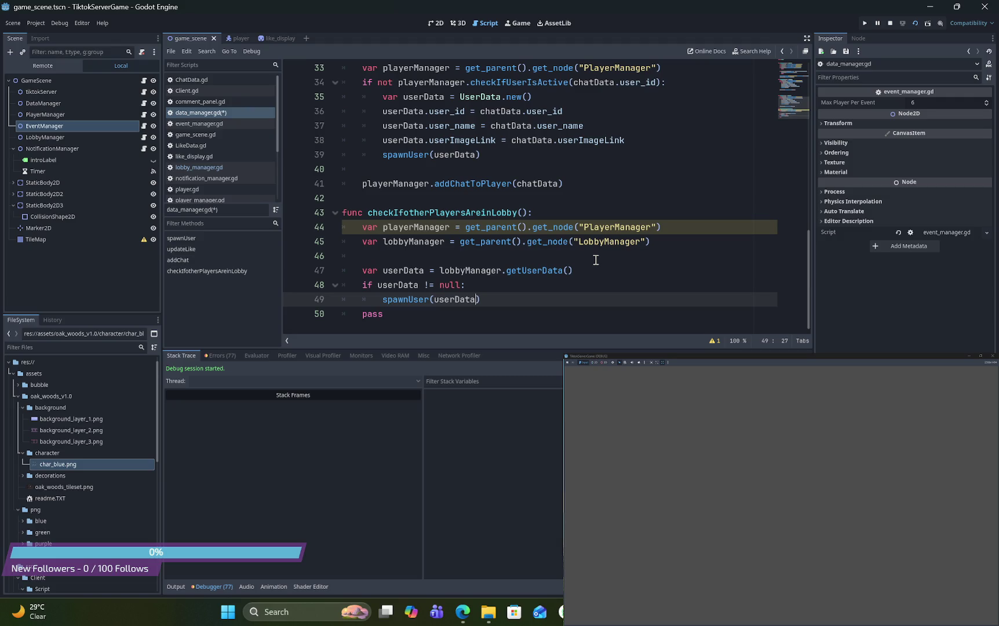
left_click_drag(677, 228, 331, 229)
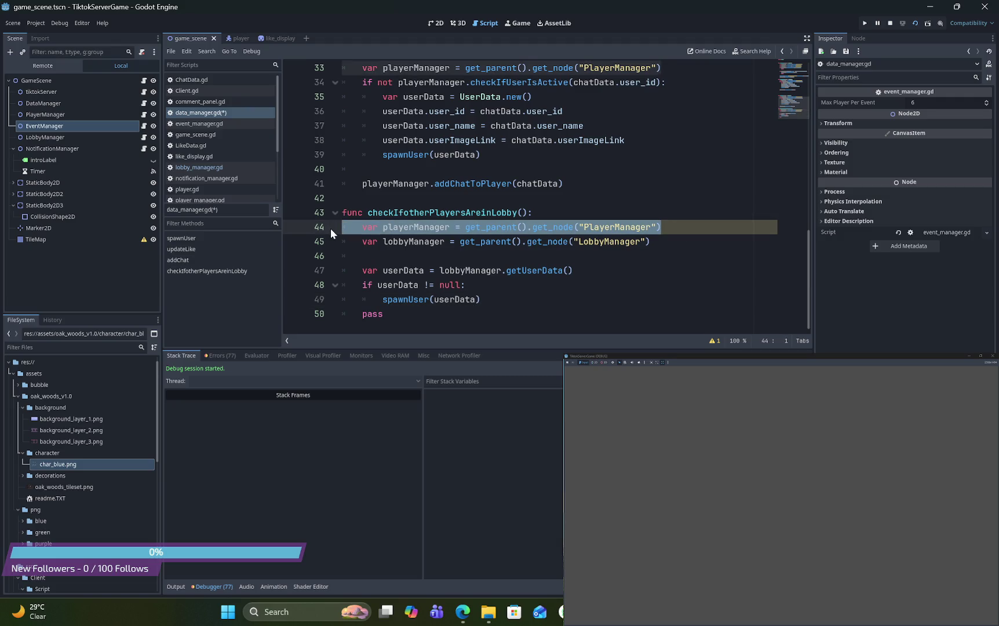
key("BackSpace")
key("BackSpace")
left_click(399, 227)
key("ctrl+s")
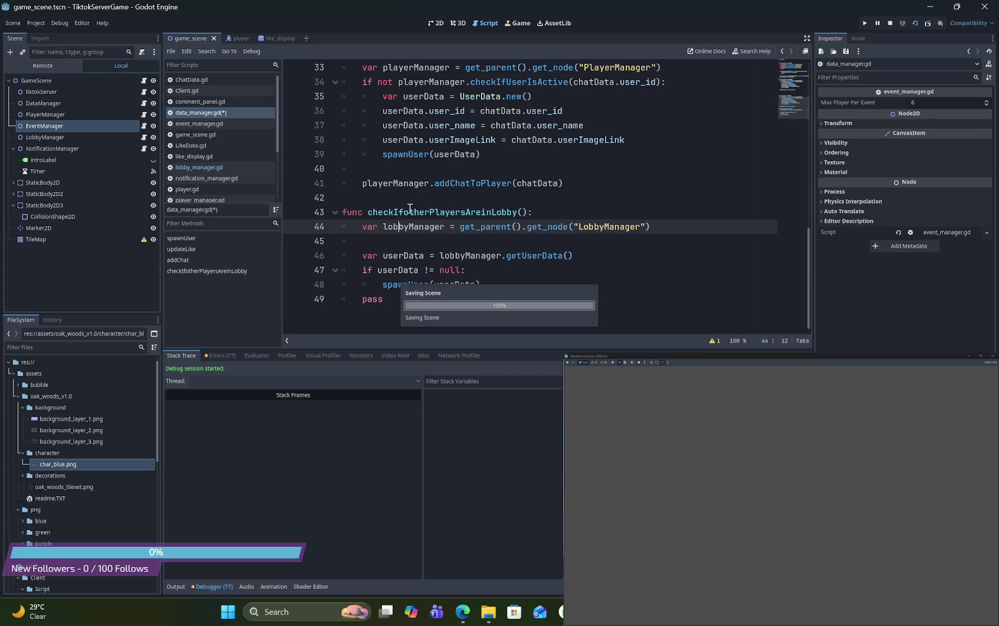
left_click_drag(528, 214, 370, 221)
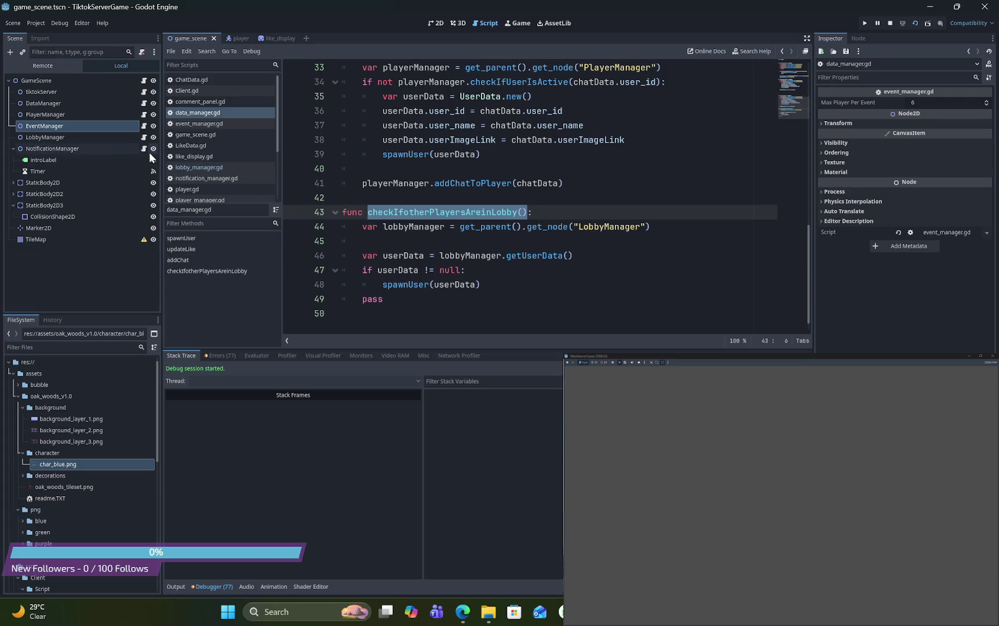
left_click(144, 115)
scroll(597, 223, "down", 10)
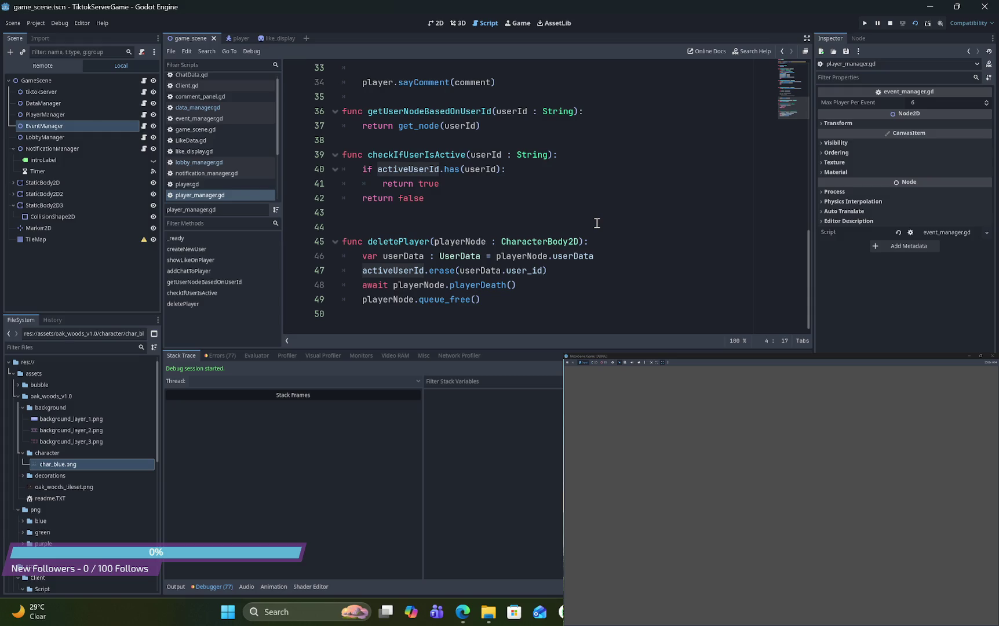
Insert get_parent().get_node("DataManager") after the queue_free line in deletePlayer
left_click(541, 299)
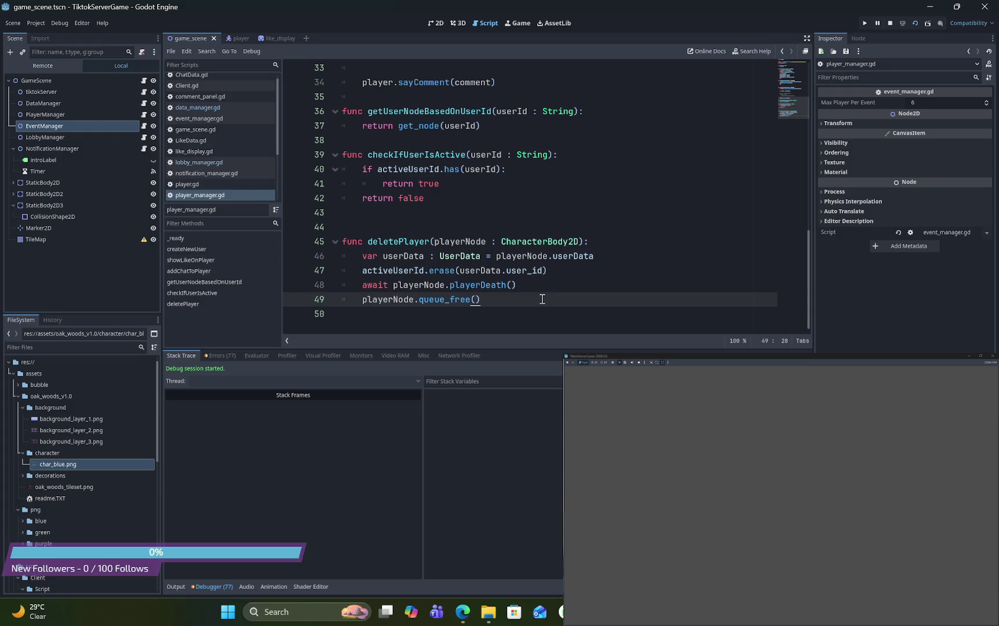
key("Return")
type("get_pa")
key("Return")
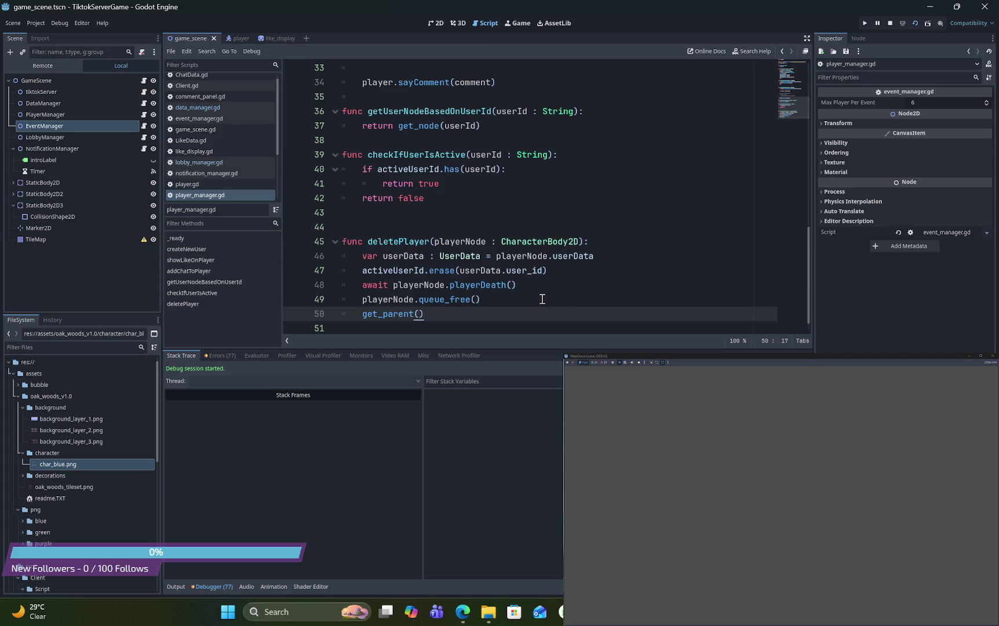
type(".get_m")
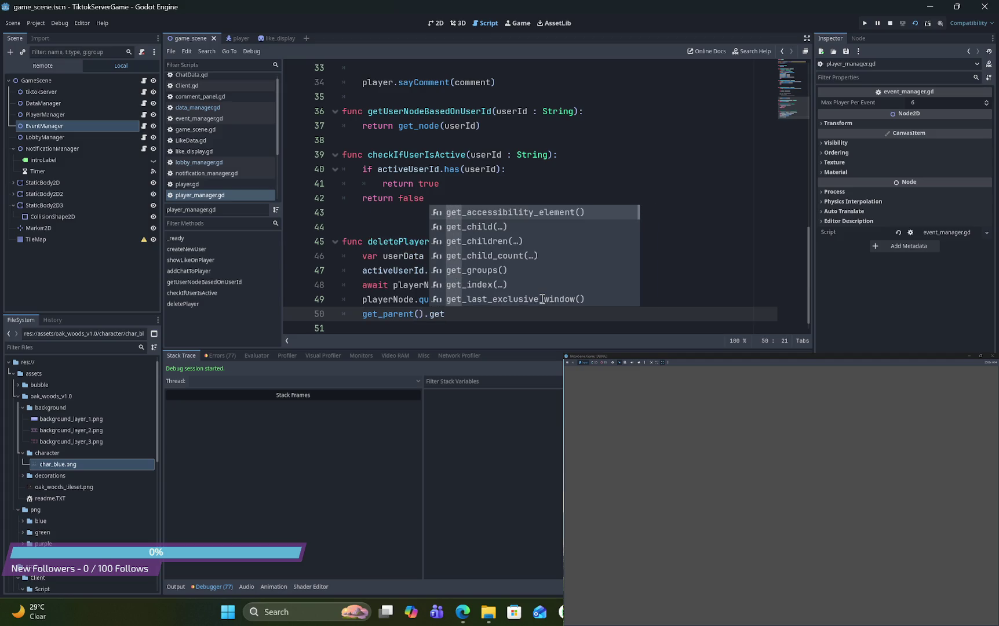
key("BackSpace")
type("node")
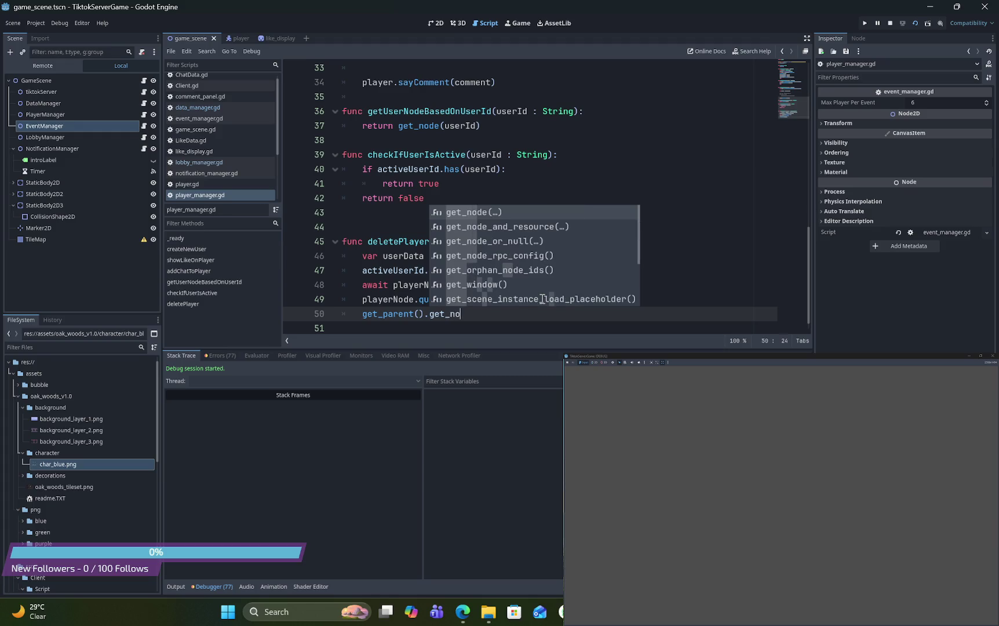
key("Return")
type("\"Da")
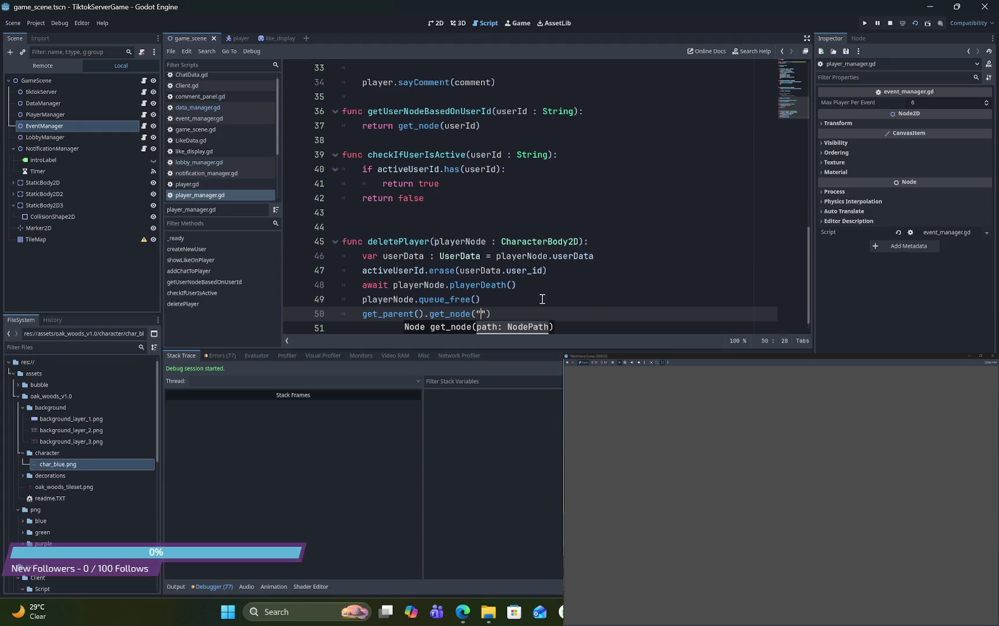
type("ta")
type("Manager")
Turn that line into a 'var DataManager =' declaration
left_click(364, 313)
type("Data<M")
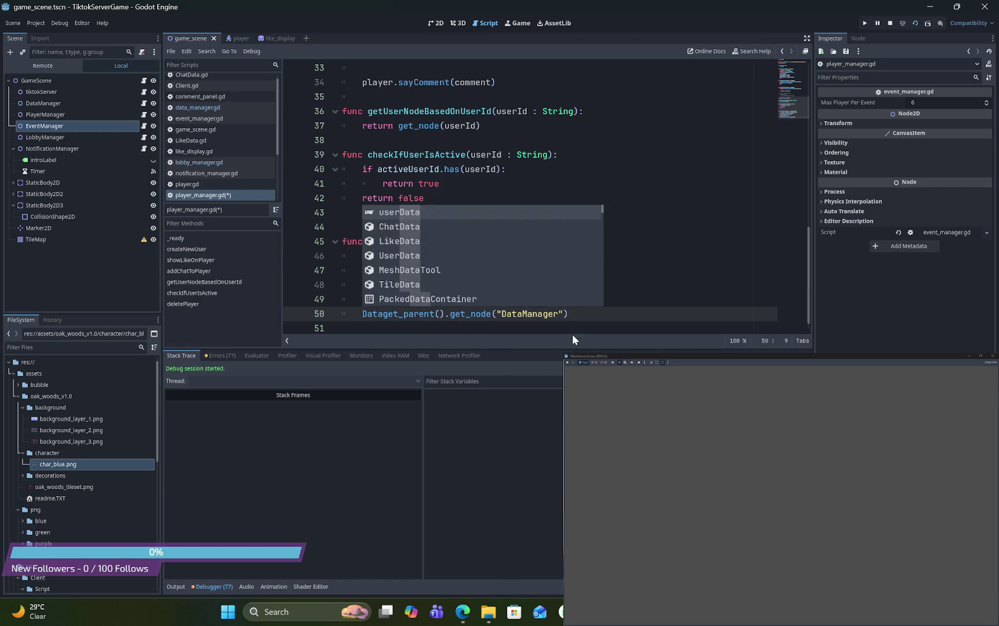
key("BackSpace")
key("BackSpace")
type("Mna")
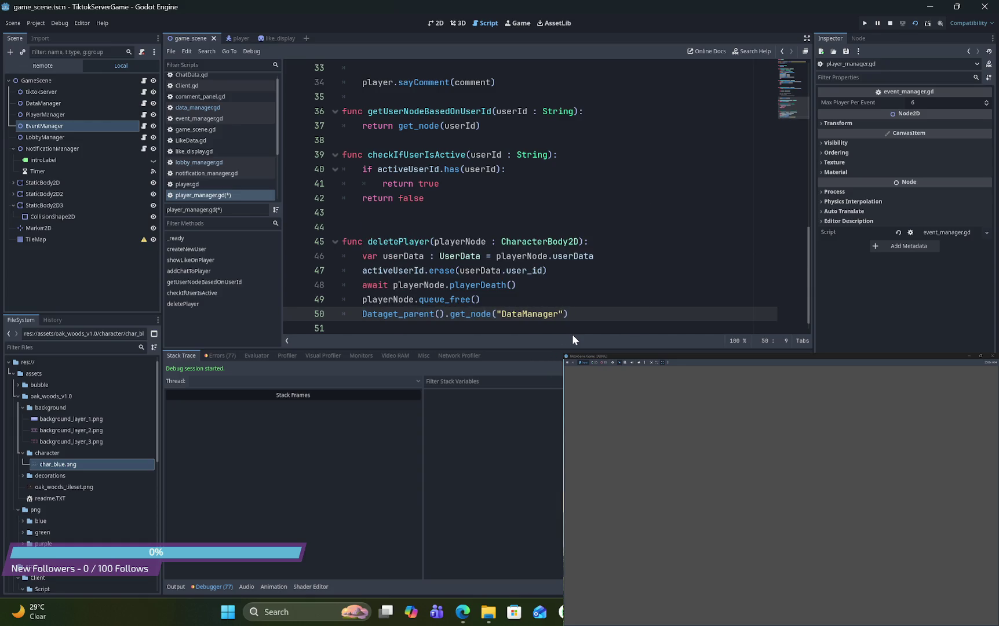
key("BackSpace")
key("BackSpace")
type("a")
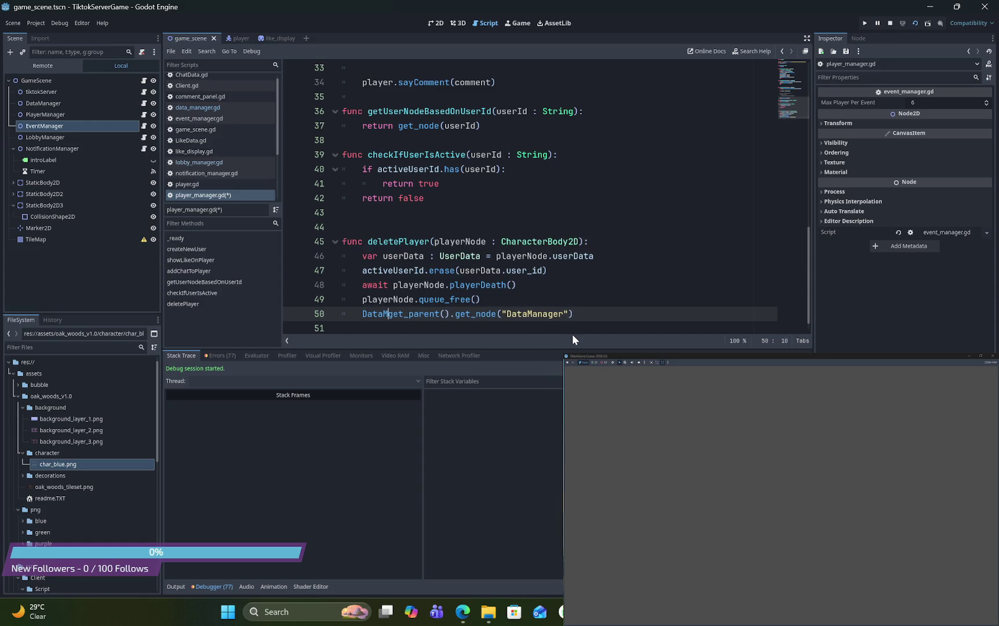
type("nager =")
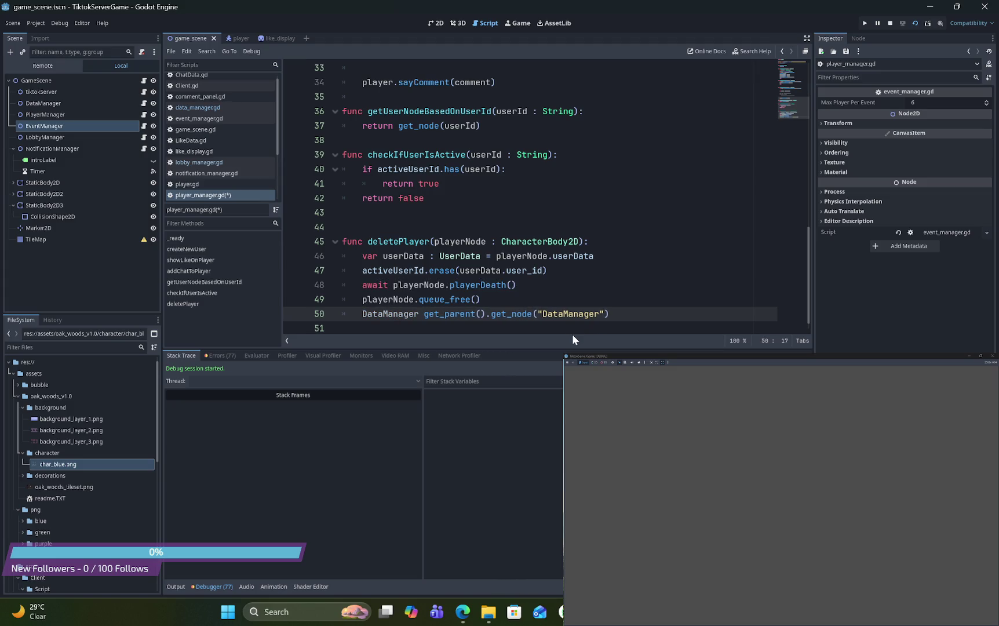
left_click(364, 314)
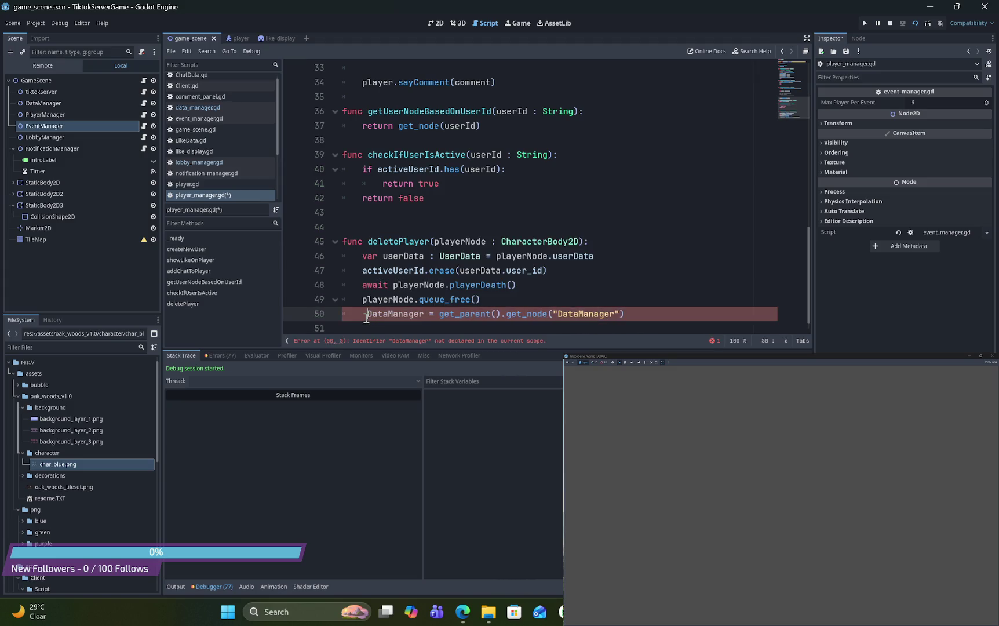
key("BackSpace")
type("var")
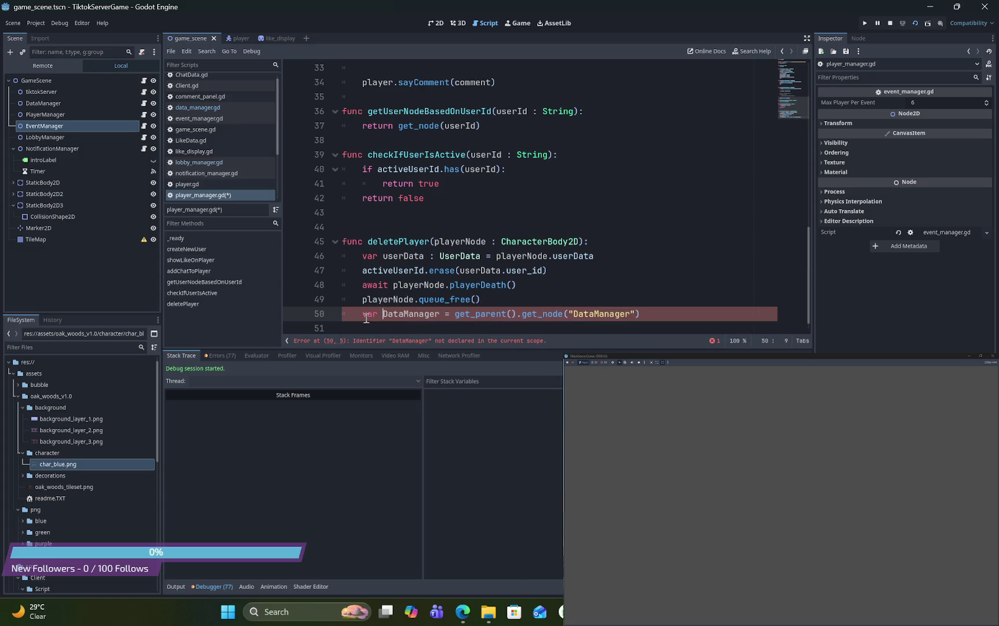
Call DataManager.checkIfotherPlayersAreinLobby() on the next line and save player_manager.gd
left_click(640, 315)
key("Return")
type("Data")
key("Return")
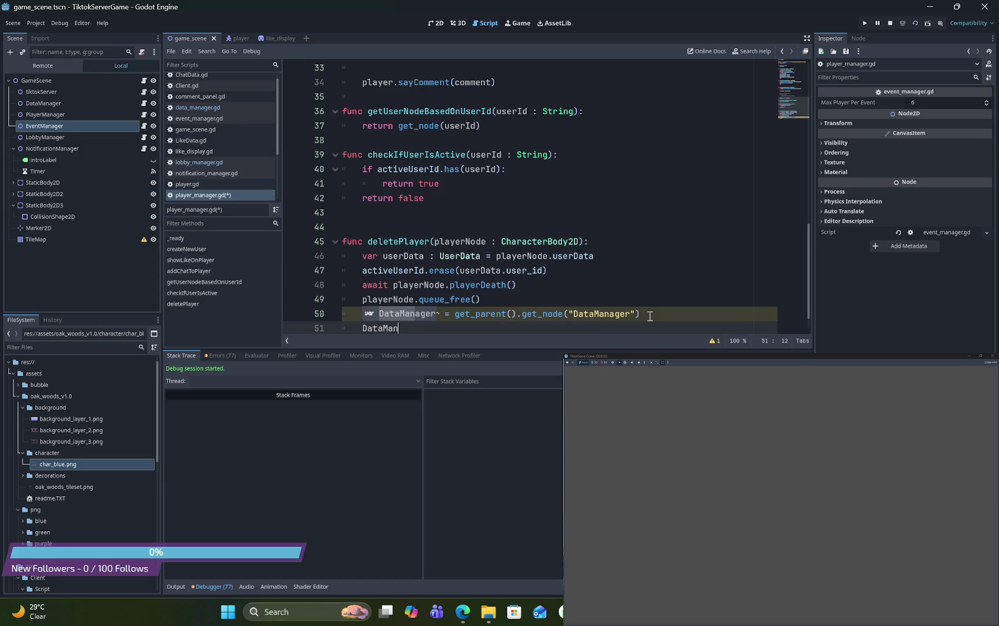
type("ager.checkIfotherPlayersAreinLobby()")
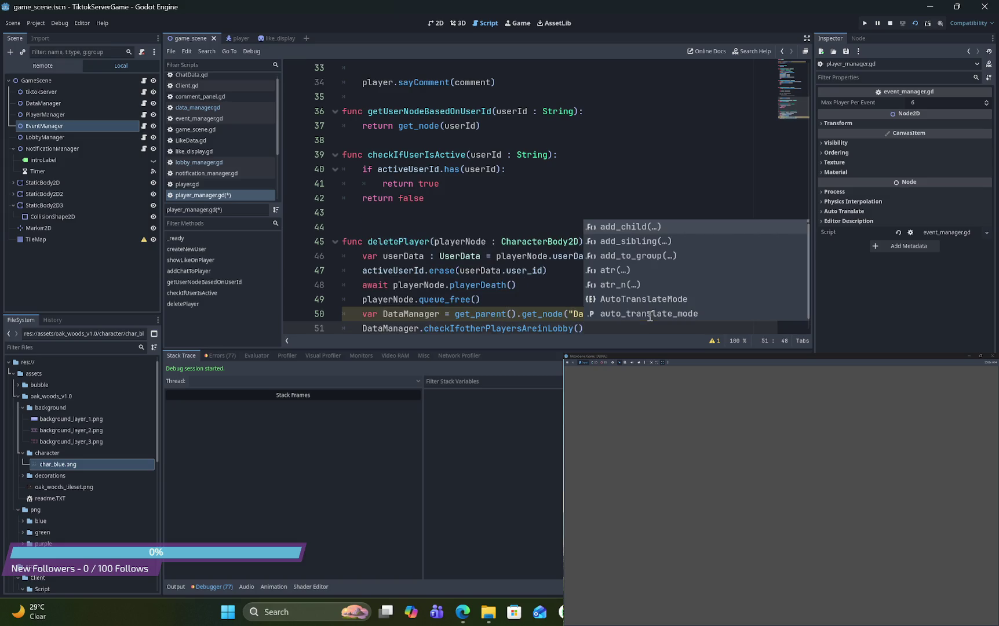
left_click(531, 289)
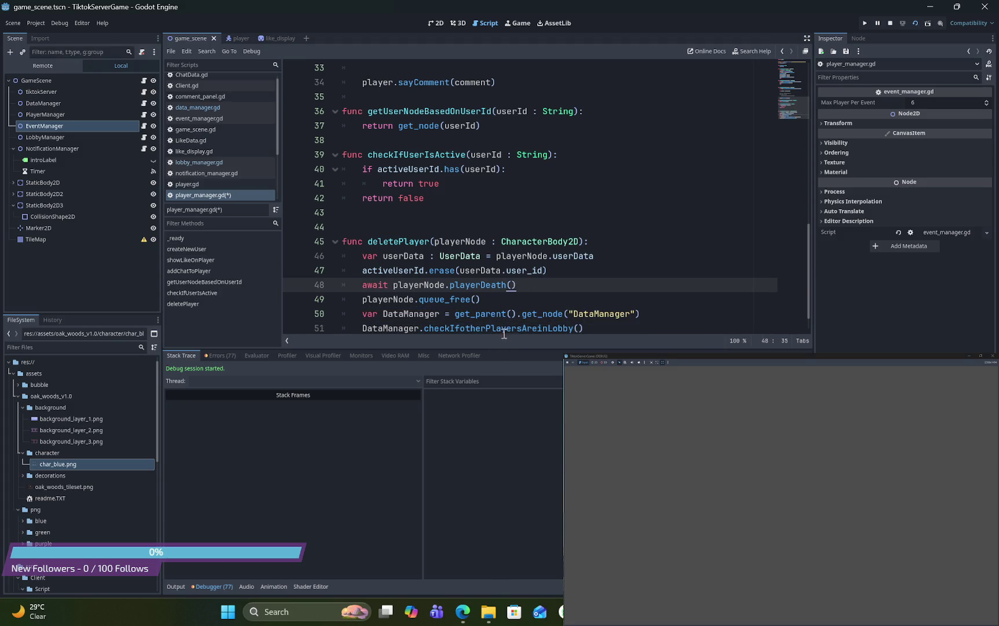
left_click(197, 107)
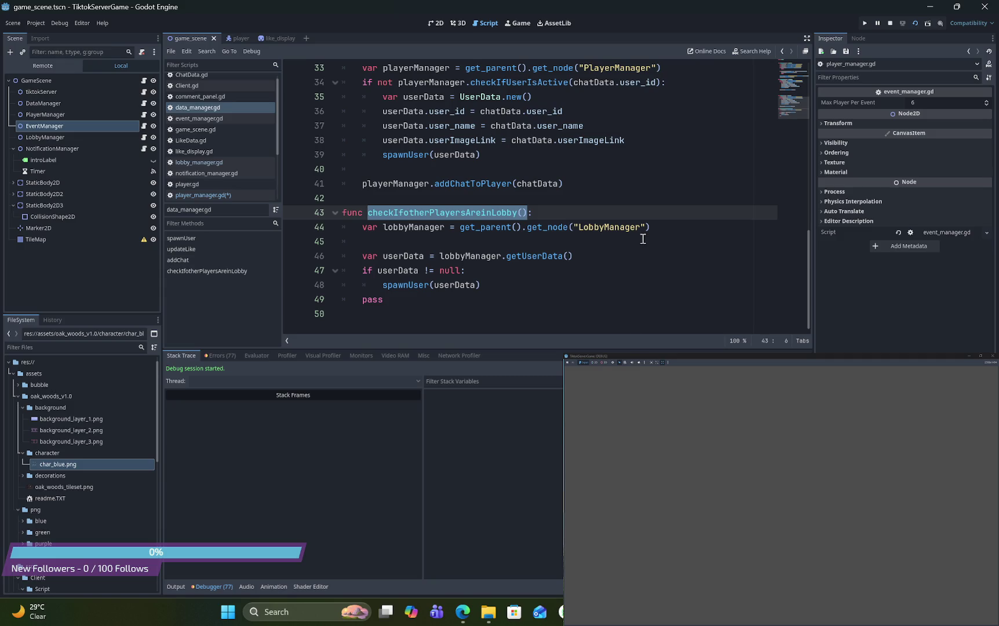
key("ctrl+s")
Run the project and maximize the game window on the second monitor
left_click(864, 23)
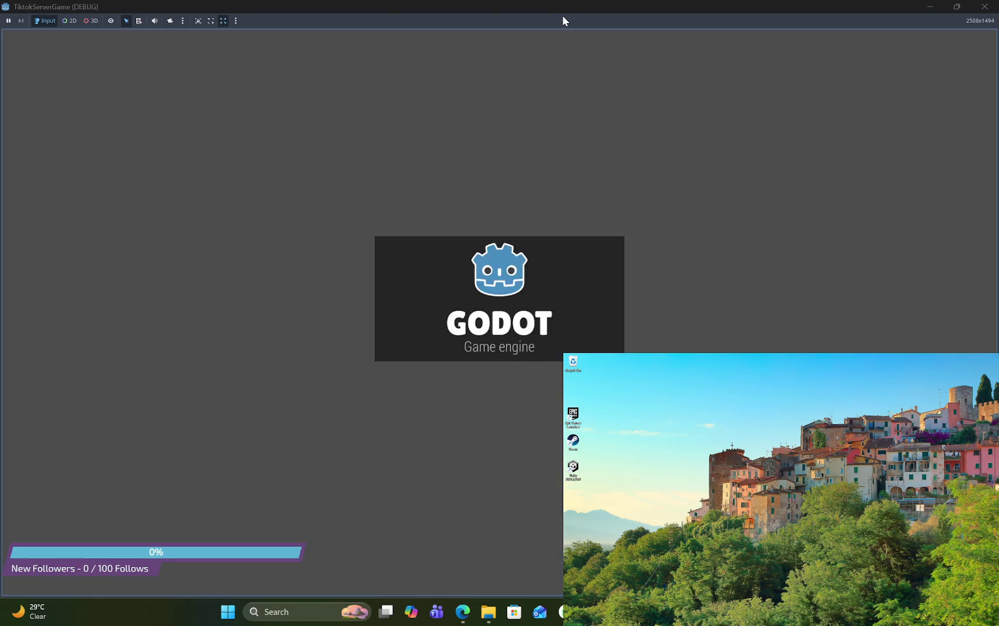
left_click_drag(573, 2, 998, 23)
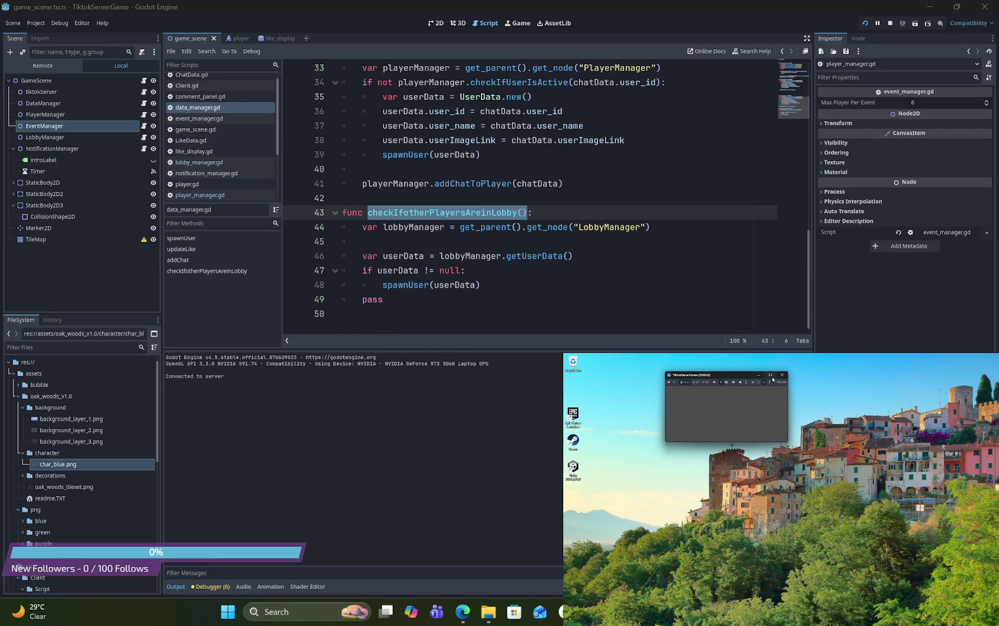
left_click(770, 373)
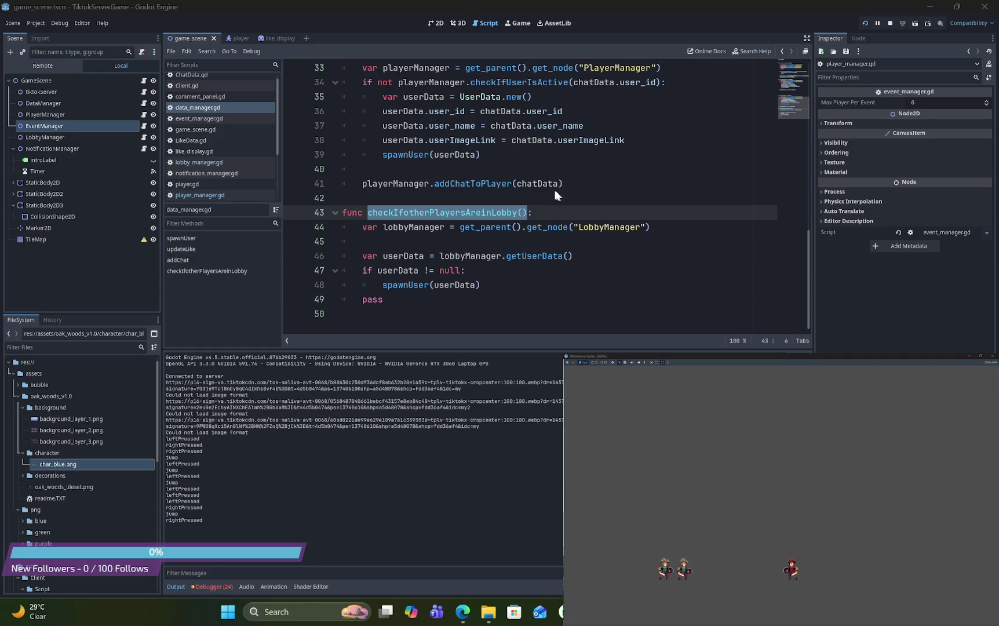
scroll(566, 280, "up", 3)
scroll(566, 274, "up", 7)
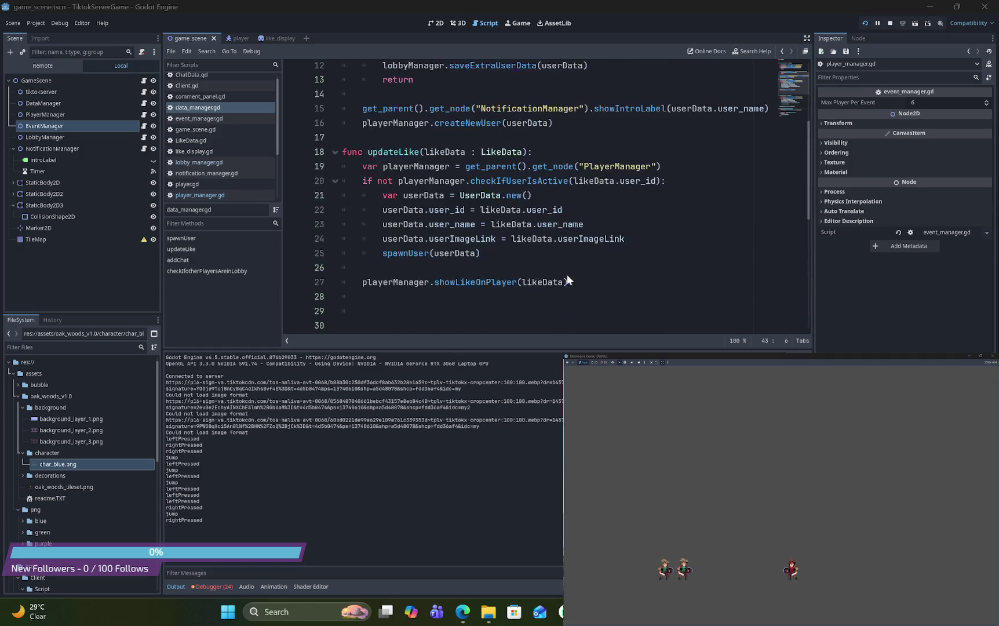
scroll(573, 271, "down", 10)
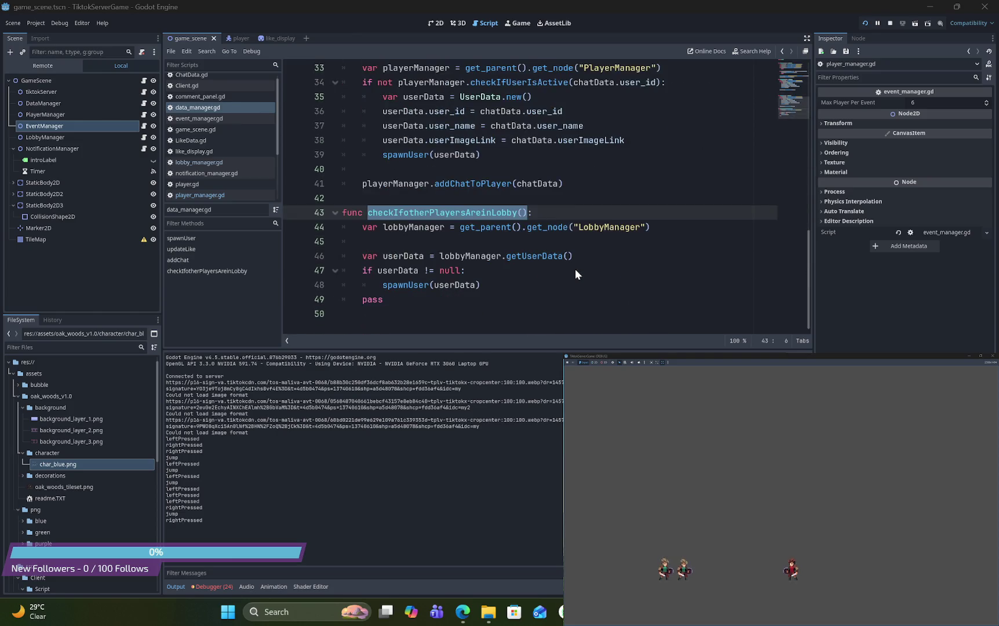
scroll(575, 270, "up", 10)
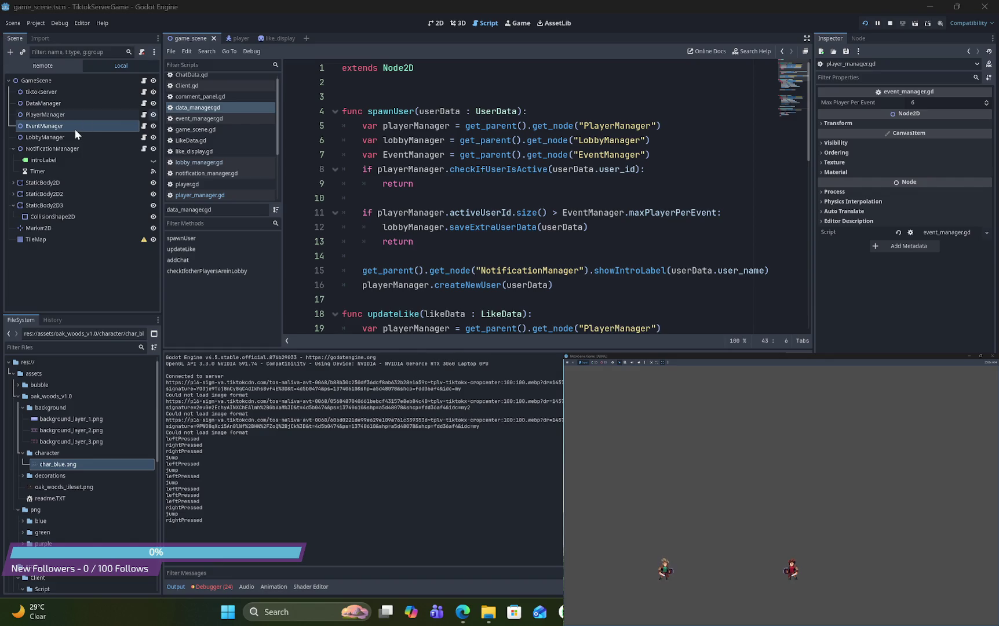
Add a blank line after the maxPlayerPerEvent export in event_manager.gd, then view the player scene
left_click(145, 127)
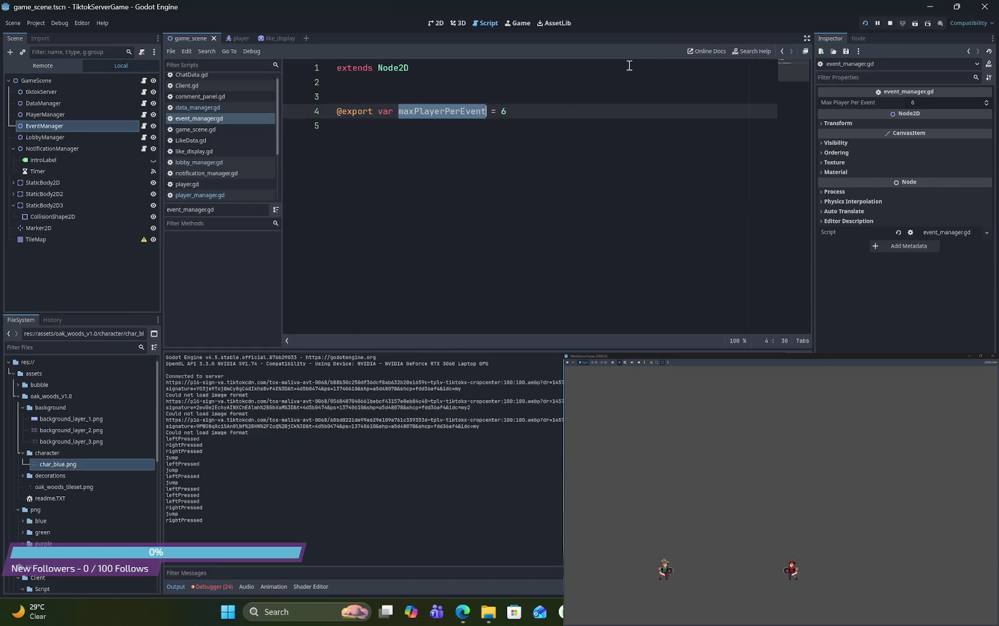
left_click(581, 111)
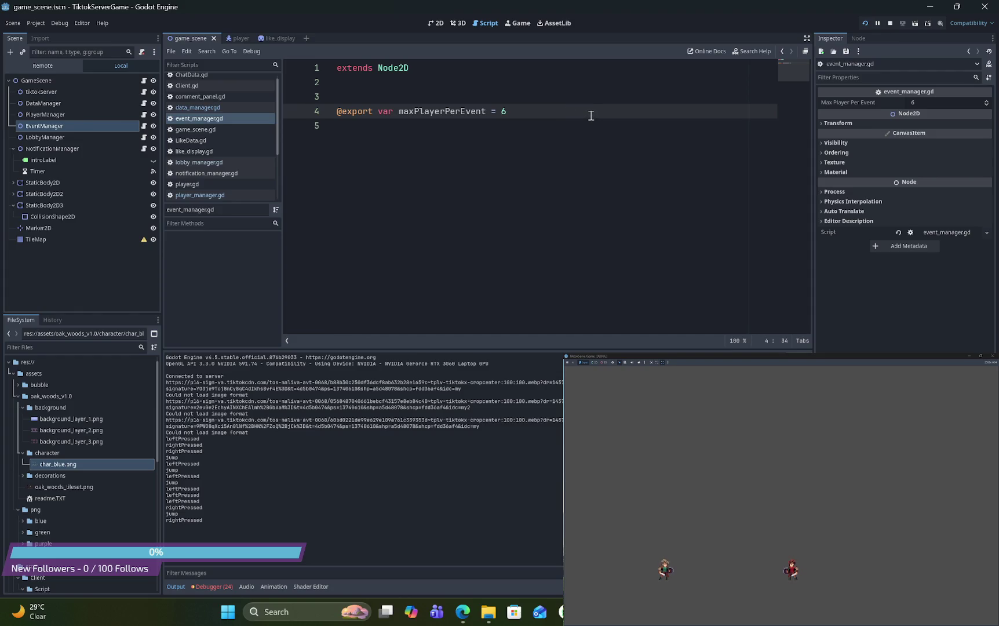
key("Return")
key("Return")
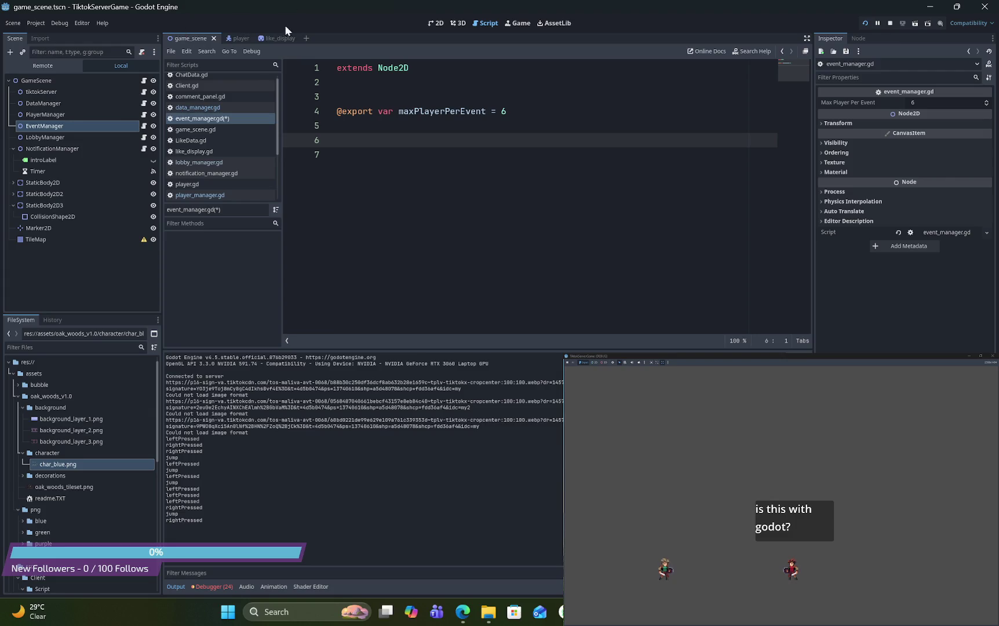
left_click(231, 35)
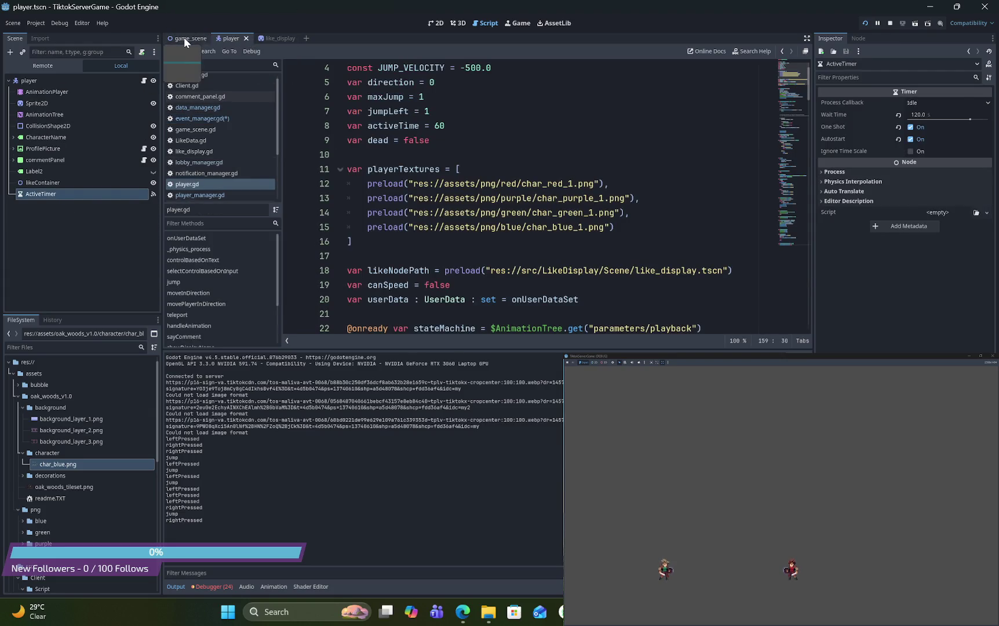
Return to the game scene and check the terminal's TikTok event JSON before minimizing it
left_click(186, 38)
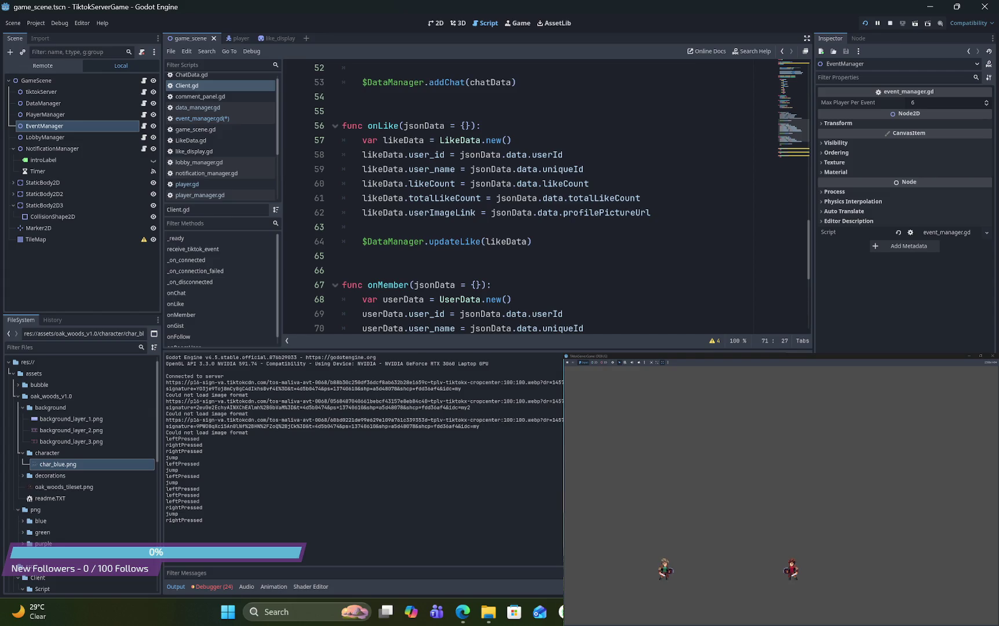
key("alt+Tab")
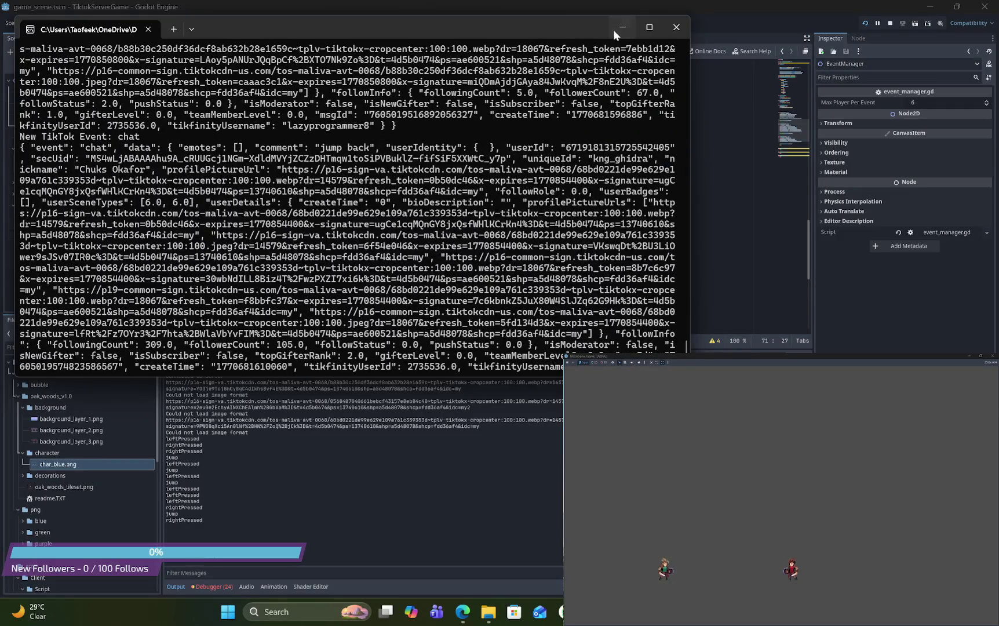
left_click(616, 29)
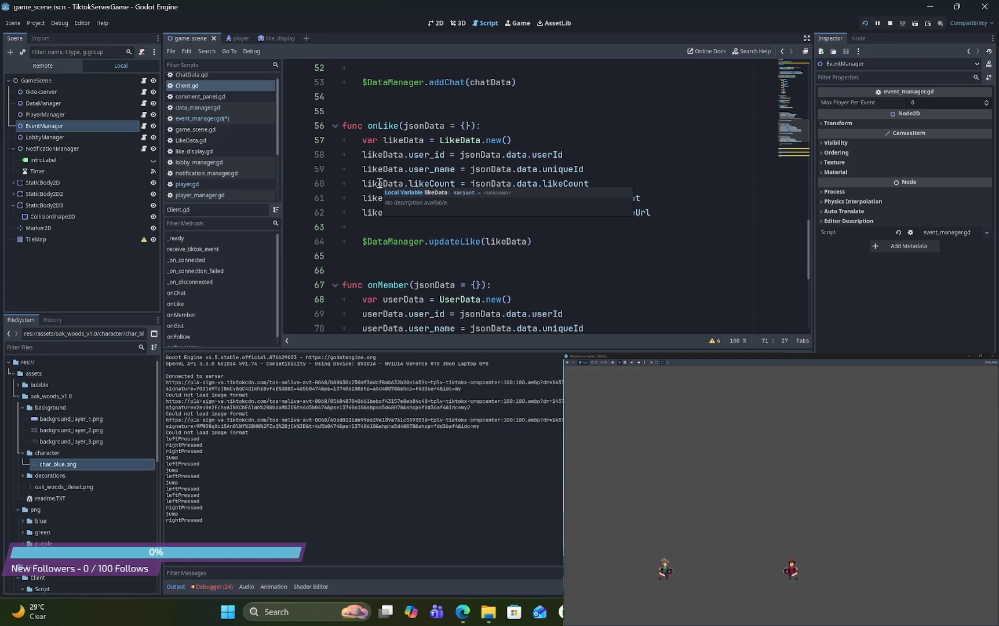
Change 'onGist' to 'onGift' on line 77 of Client.gd
scroll(380, 183, "down", 5)
scroll(379, 183, "up", 4)
scroll(380, 183, "down", 4)
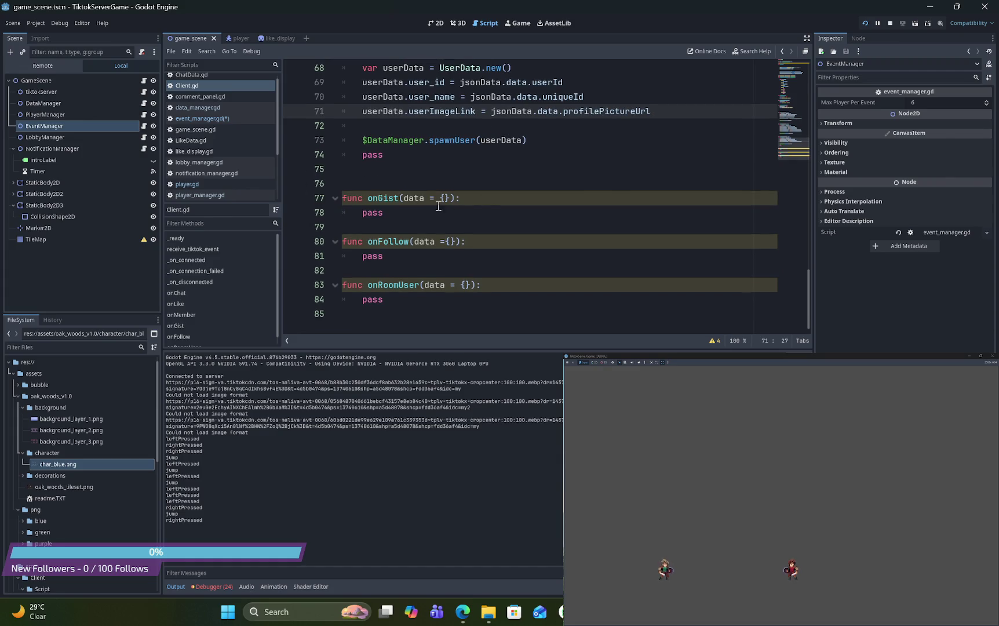
left_click(395, 199)
double_click(396, 198)
scroll(512, 158, "up", 12)
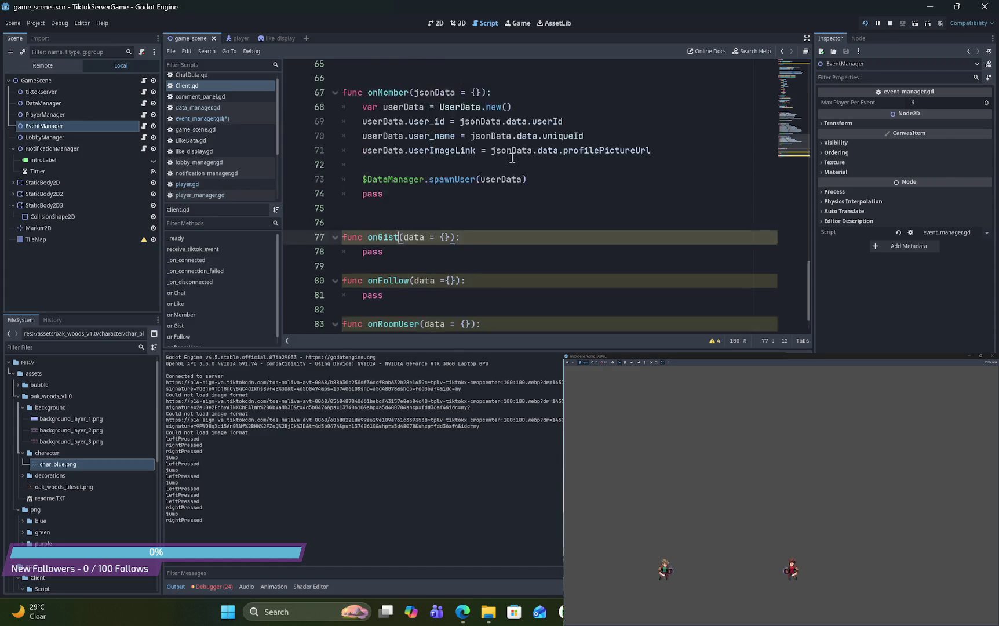
scroll(512, 158, "up", 6)
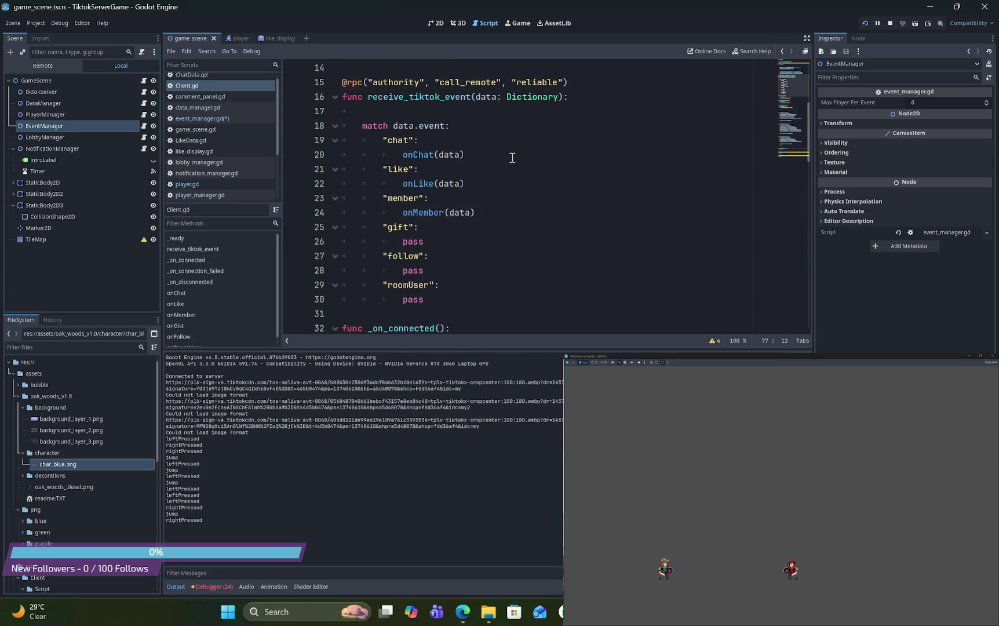
scroll(516, 270, "down", 18)
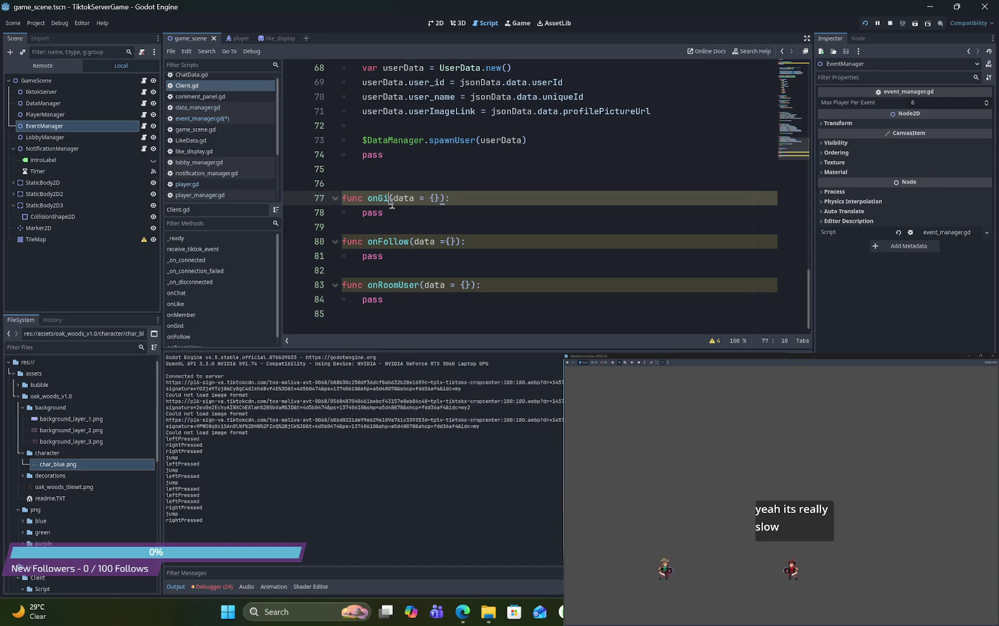
key("BackSpace")
key("BackSpace")
type("ft")
double_click(394, 199)
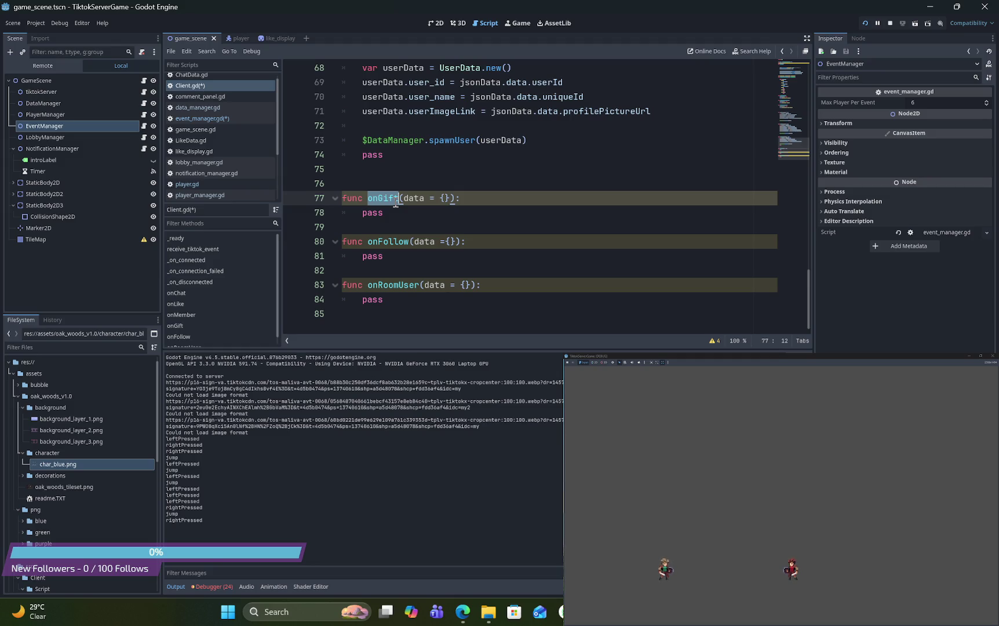
Review the onGift, onFollow and onRoomUser handler names in Client.gd
double_click(400, 241)
double_click(392, 199)
double_click(392, 241)
double_click(394, 284)
scroll(406, 255, "up", 3)
scroll(407, 256, "down", 3)
double_click(382, 198)
scroll(556, 160, "up", 12)
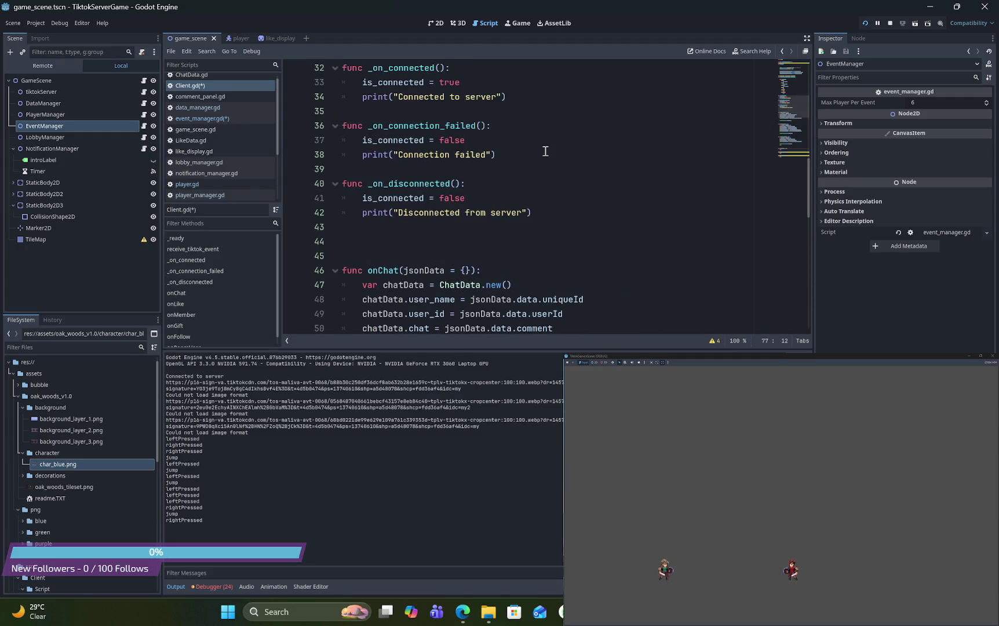
scroll(545, 150, "up", 7)
Check the chat, like, member and roomUser match branches, then switch to the player scene
left_click(421, 198)
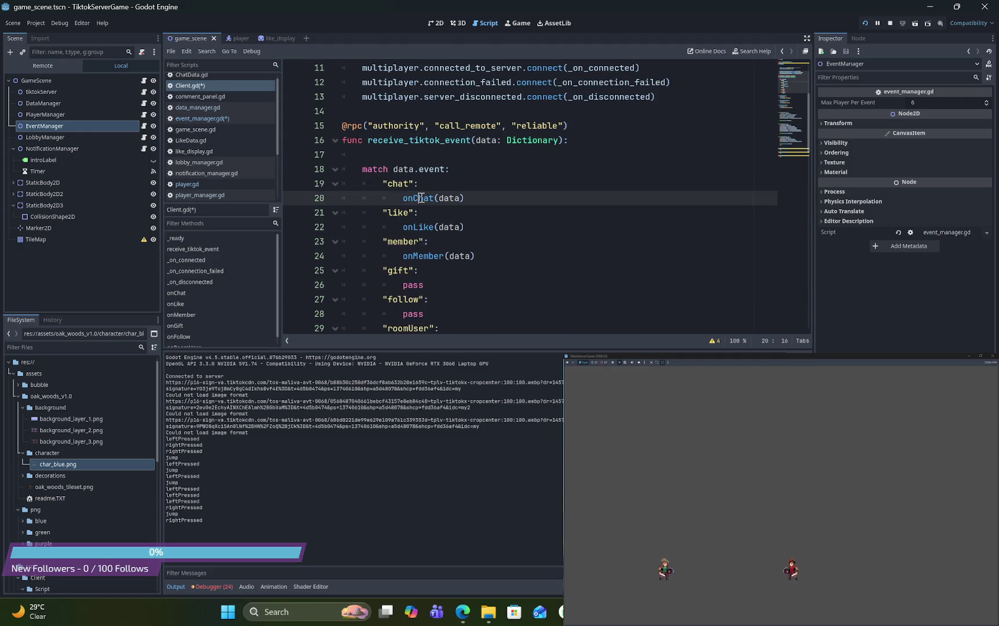
scroll(423, 200, "down", 1)
left_click(426, 186)
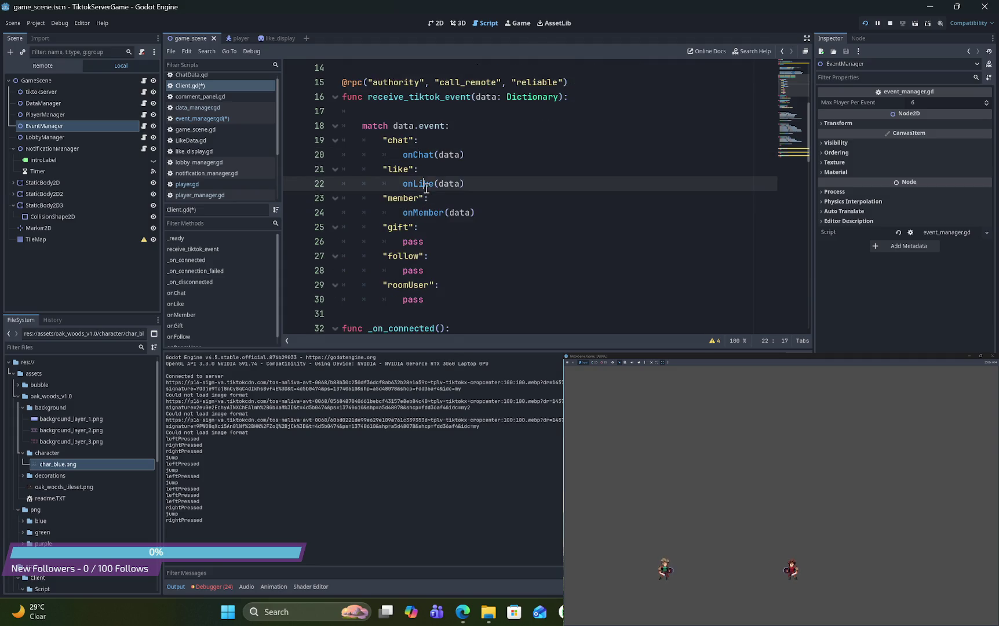
left_click(423, 213)
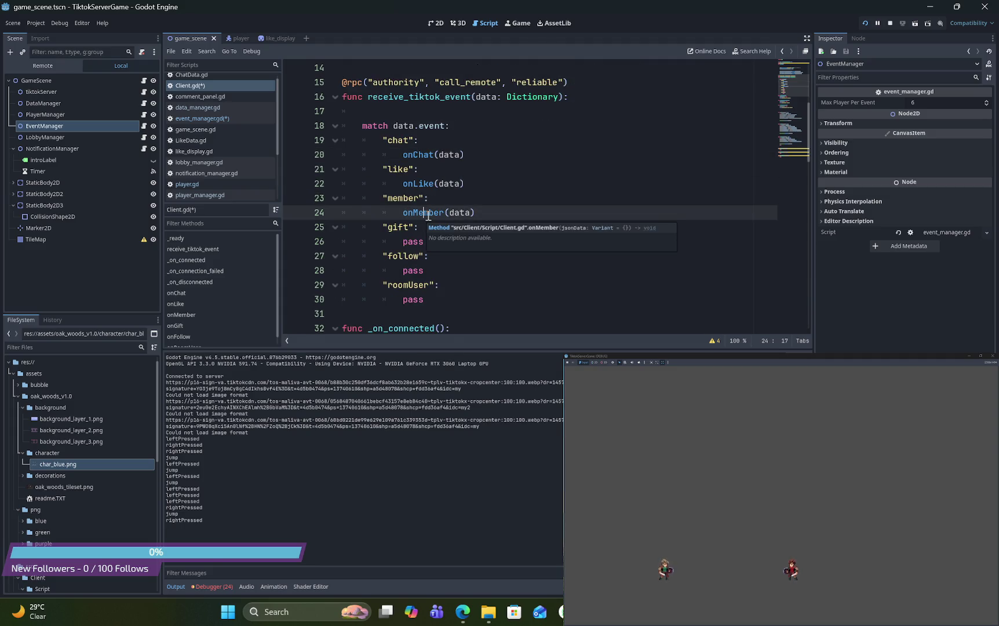
mouse_move(428, 215)
scroll(428, 215, "down", 3)
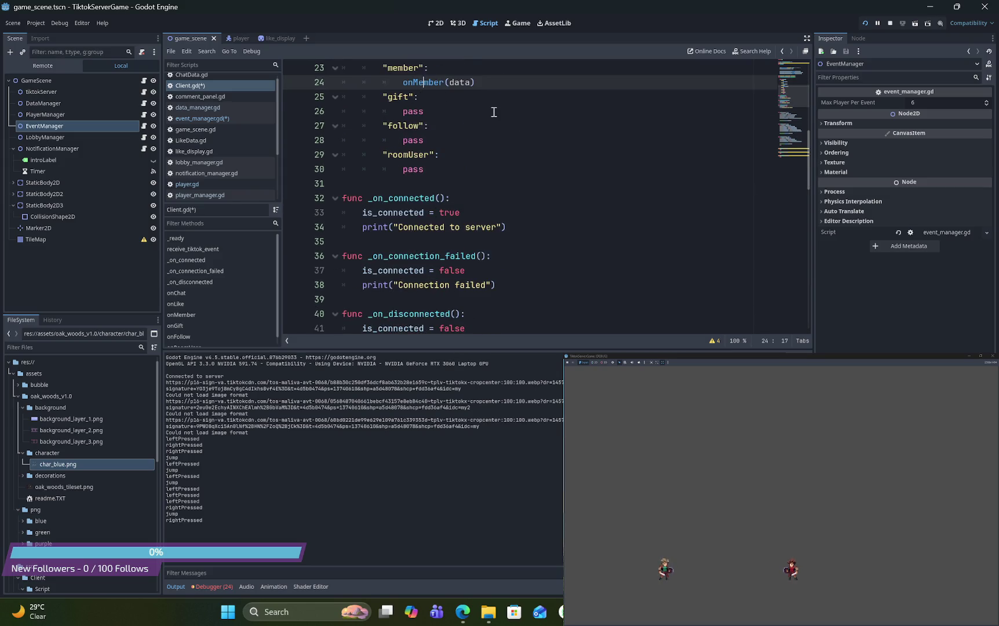
double_click(417, 155)
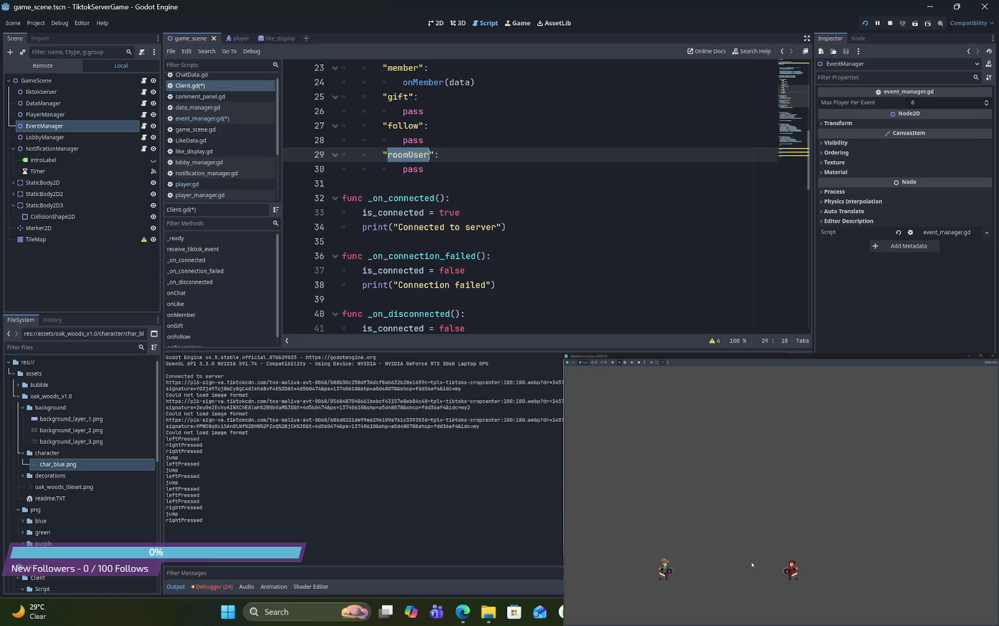
left_click(419, 158)
double_click(418, 159)
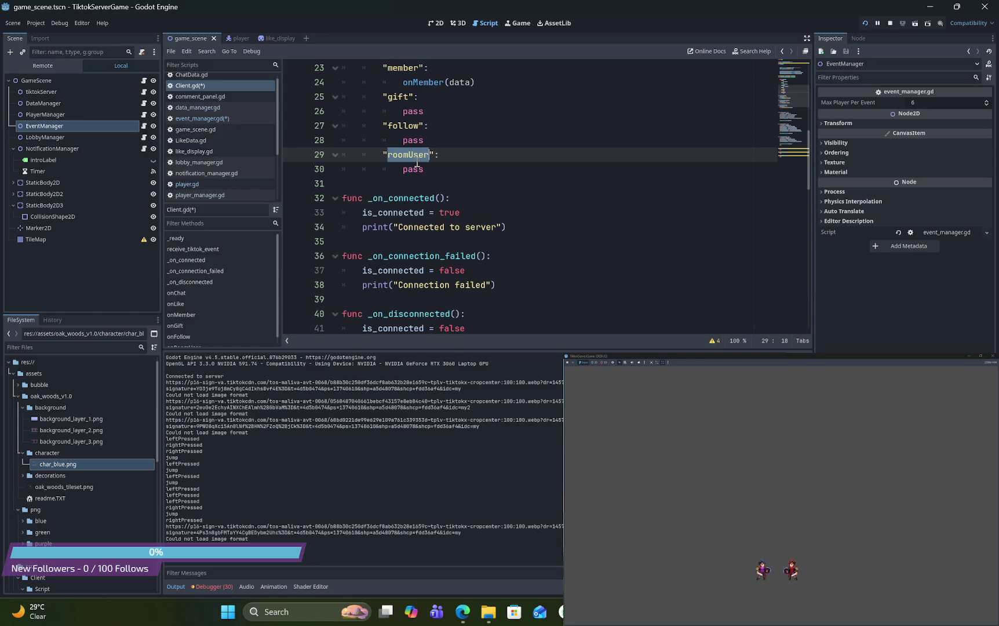
left_click(241, 37)
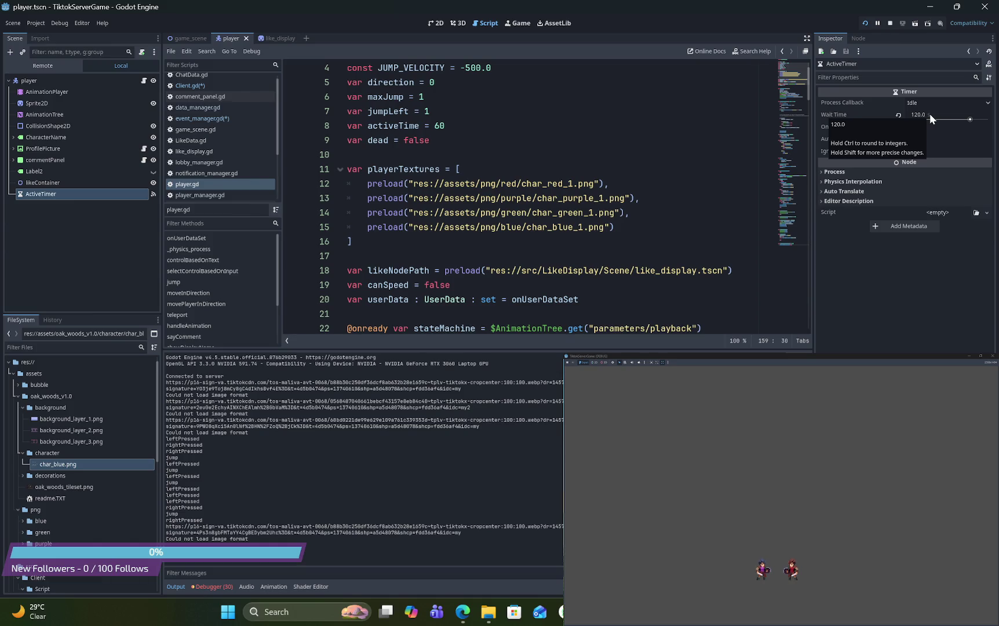
Switch over to the TikFinity live window
key("alt+Tab")
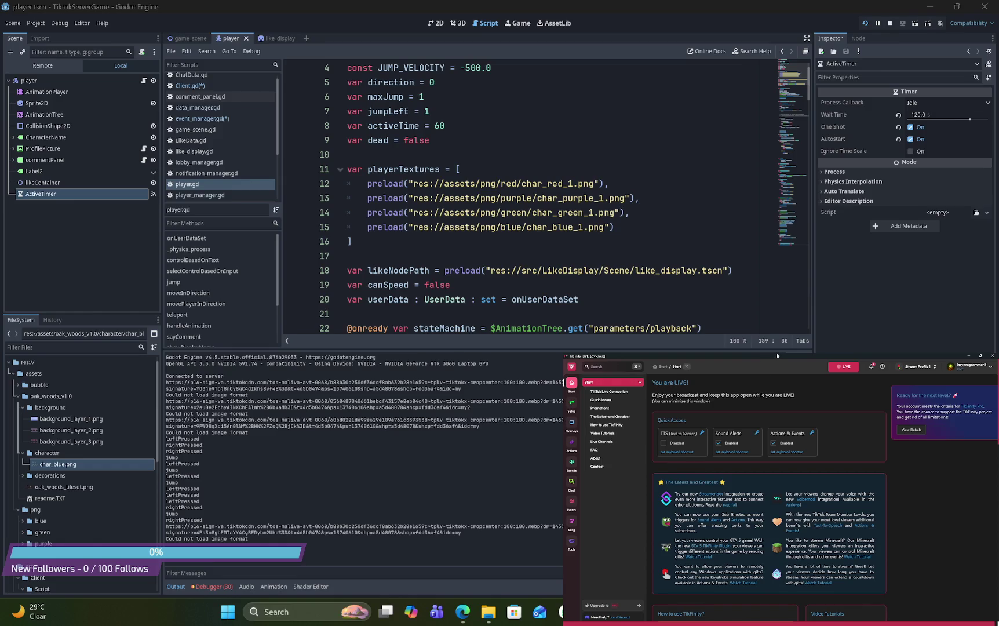
Move and maximize TikFinity to review its LIVE page, then minimize it
mouse_move(777, 355)
left_mouse_down()
mouse_move(692, 128)
mouse_move(569, 97)
left_mouse_up()
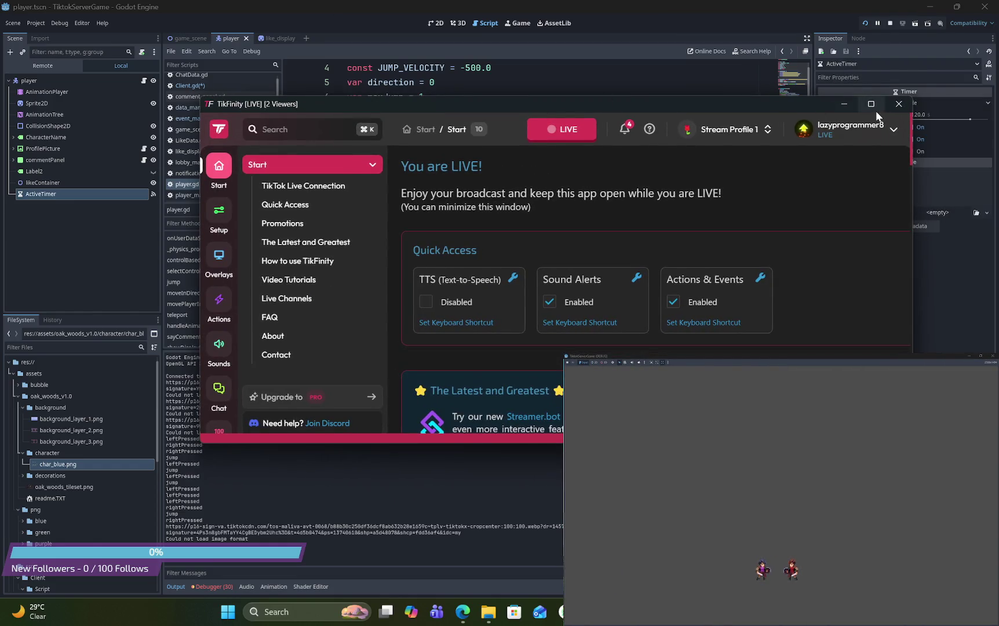
left_click(876, 110)
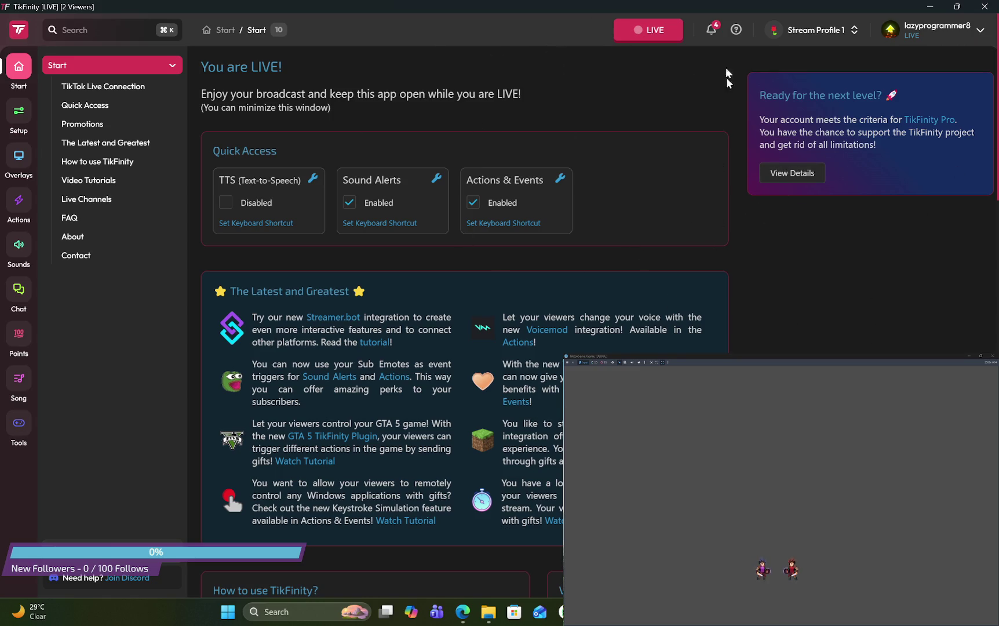
left_click(926, 7)
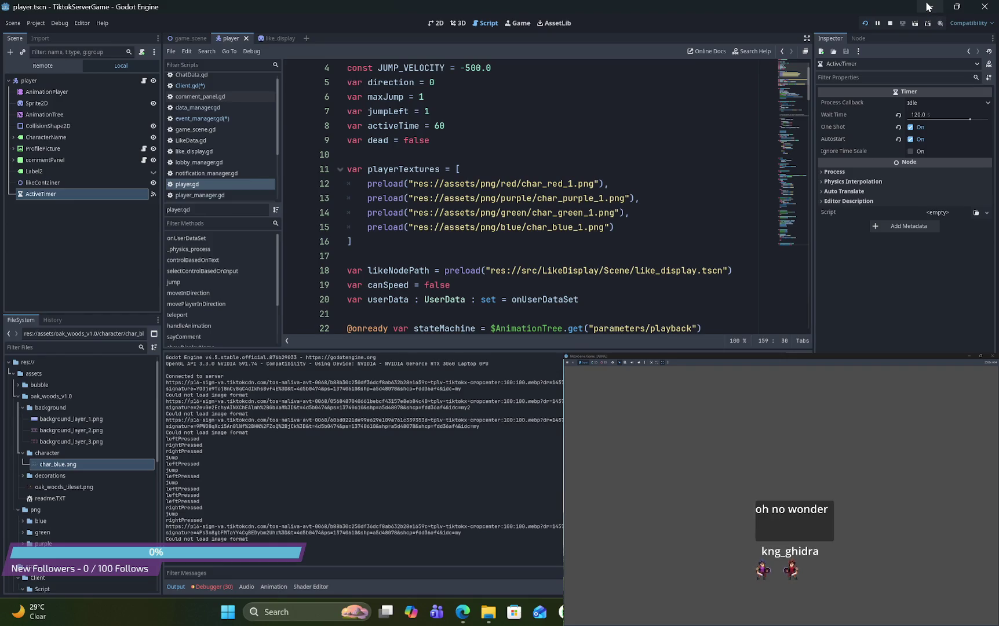
left_click(222, 585)
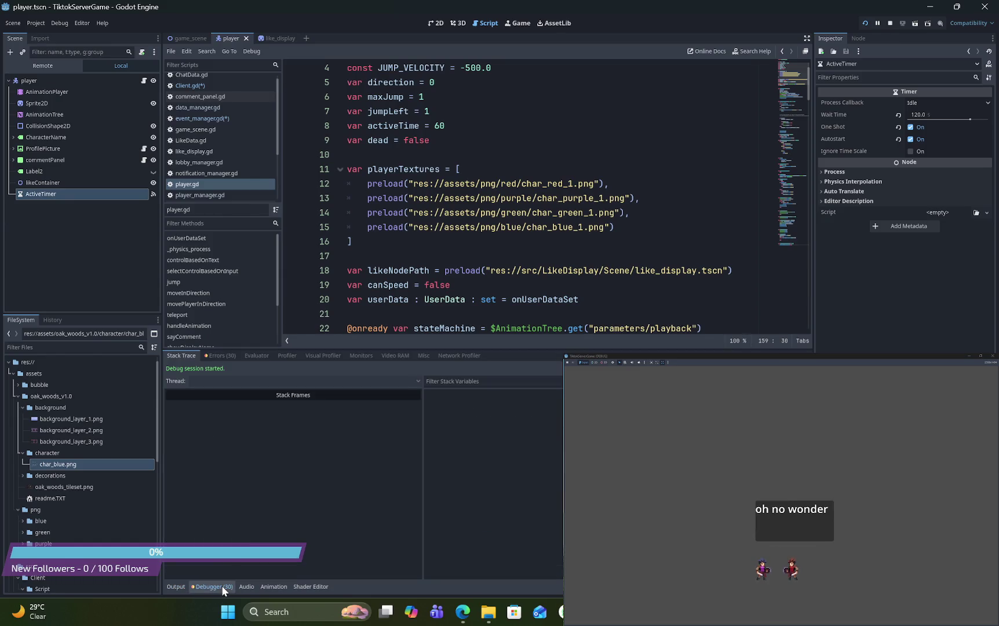
left_click(226, 357)
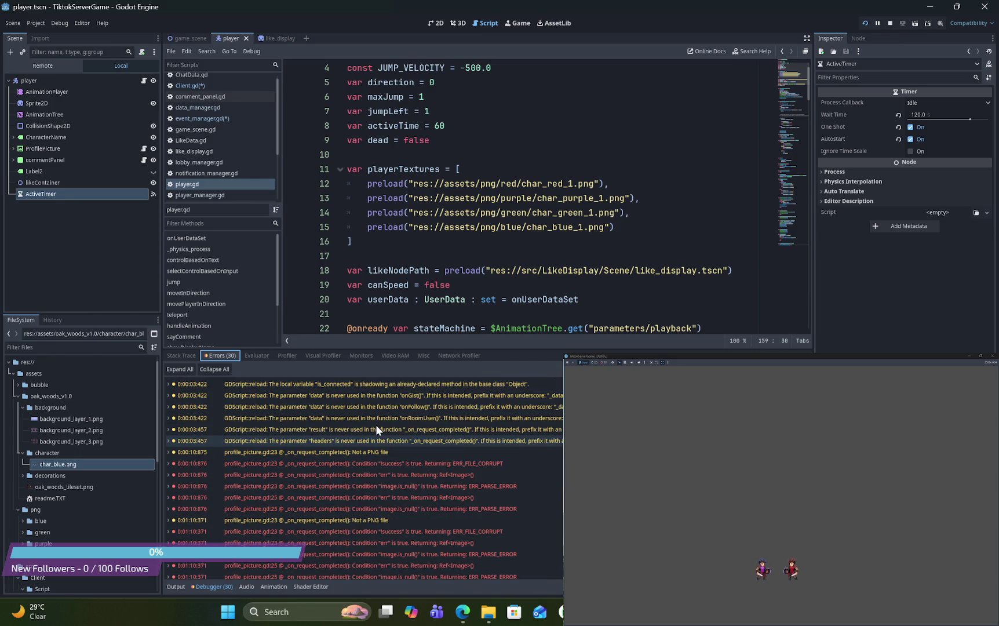
left_click(176, 586)
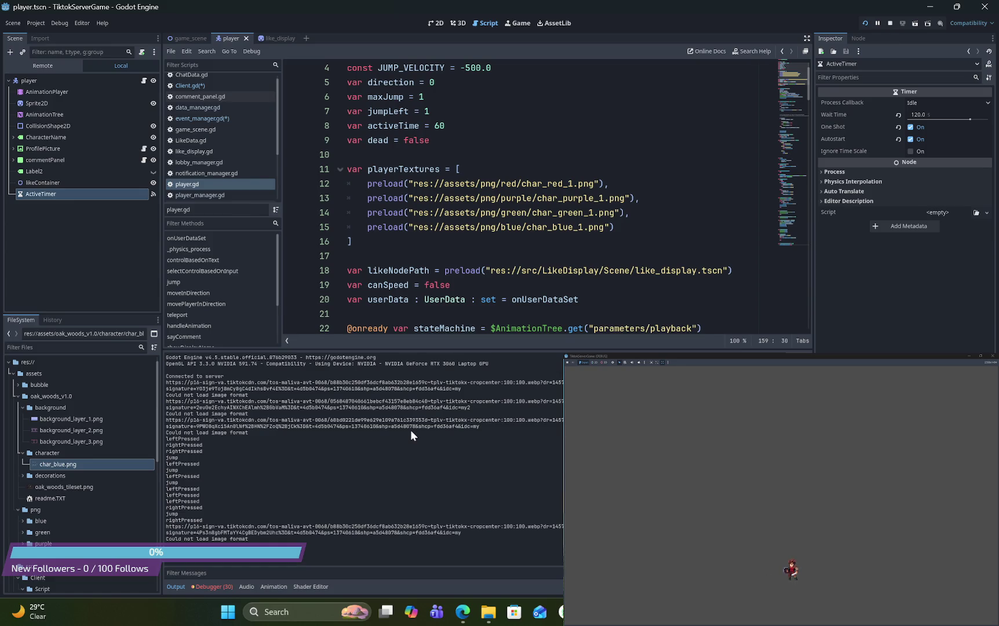
scroll(614, 247, "down", 8)
Save event_manager.gd and Client.gd, trimming event_manager.gd's trailing blank line
scroll(613, 246, "down", 1)
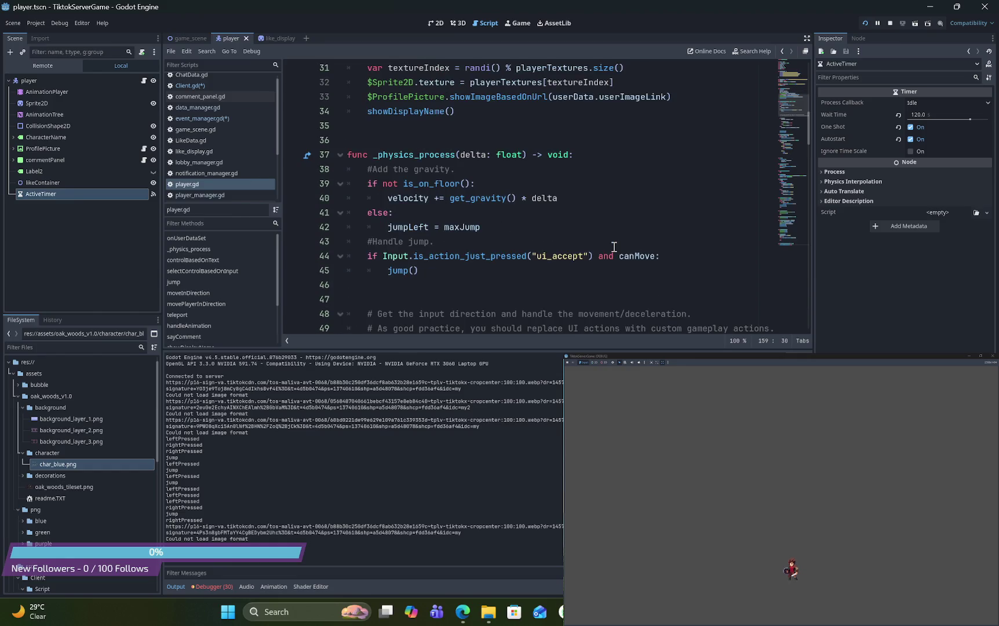
left_click(234, 118)
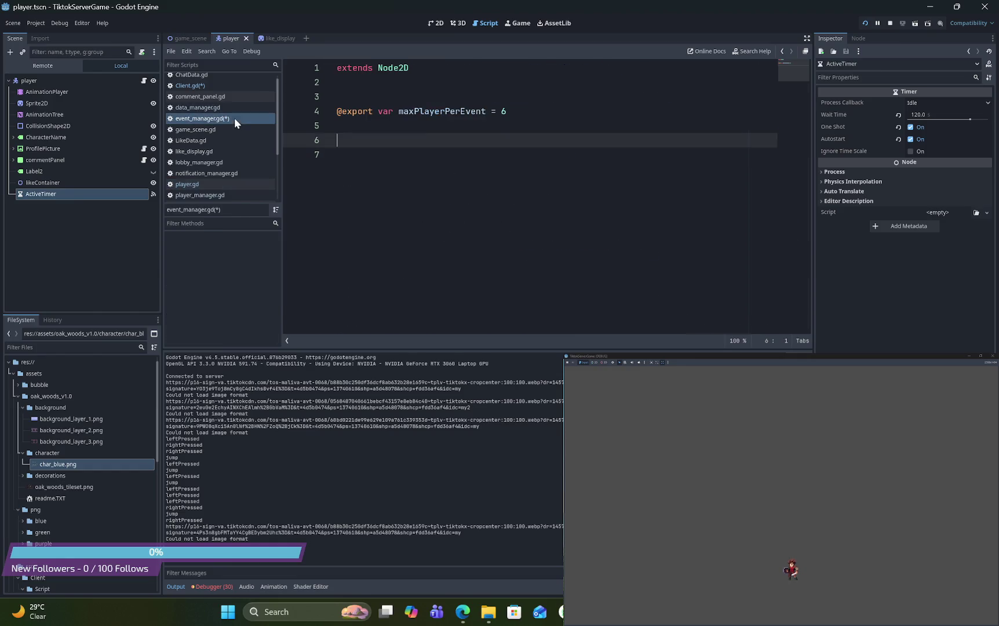
key("ctrl+s")
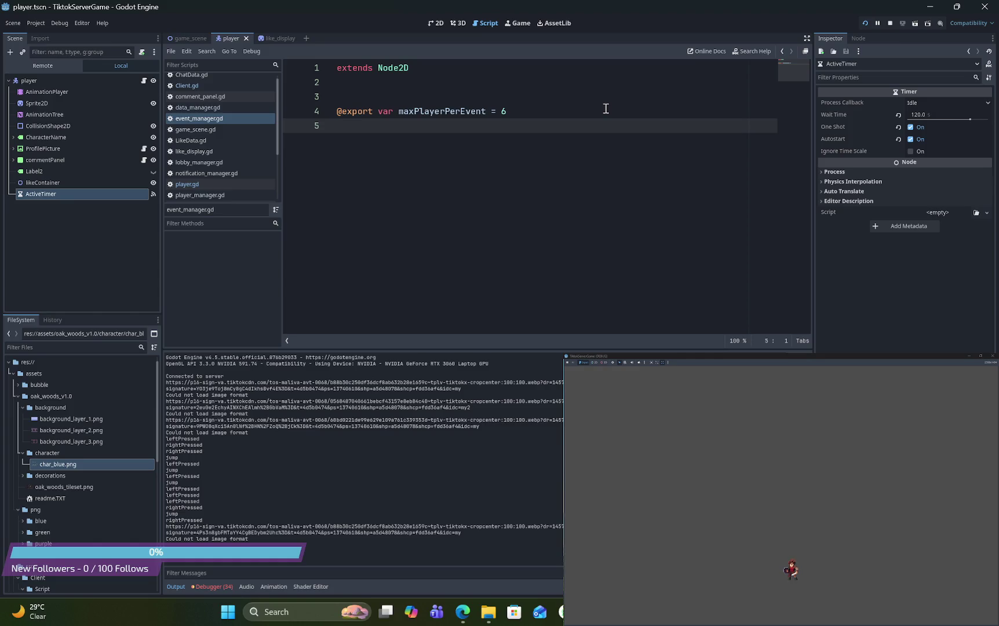
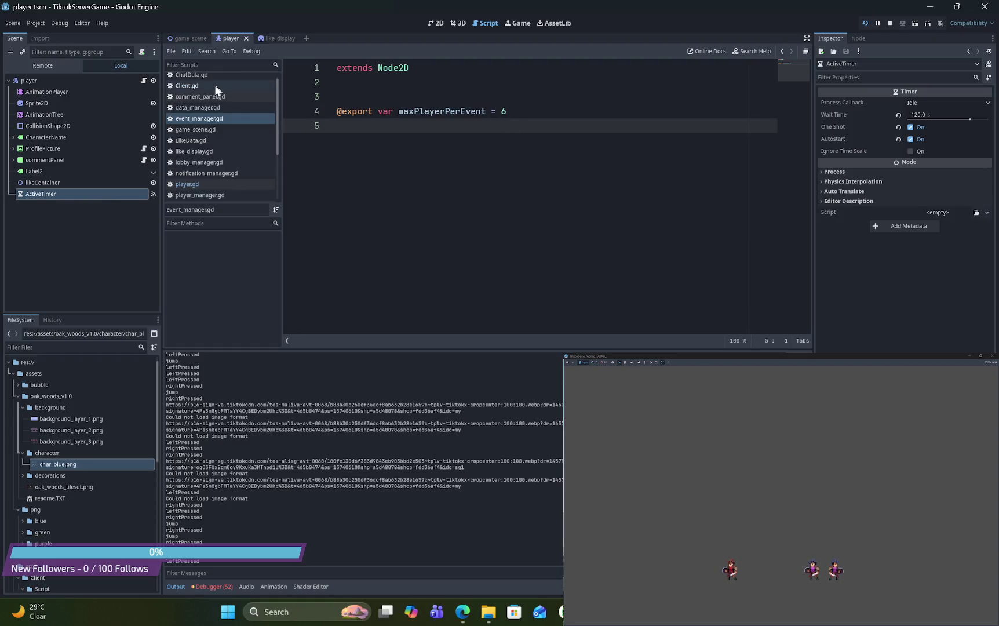
Bring the terminal showing TikTok event logs to the front and maximize it
key("alt+Tab")
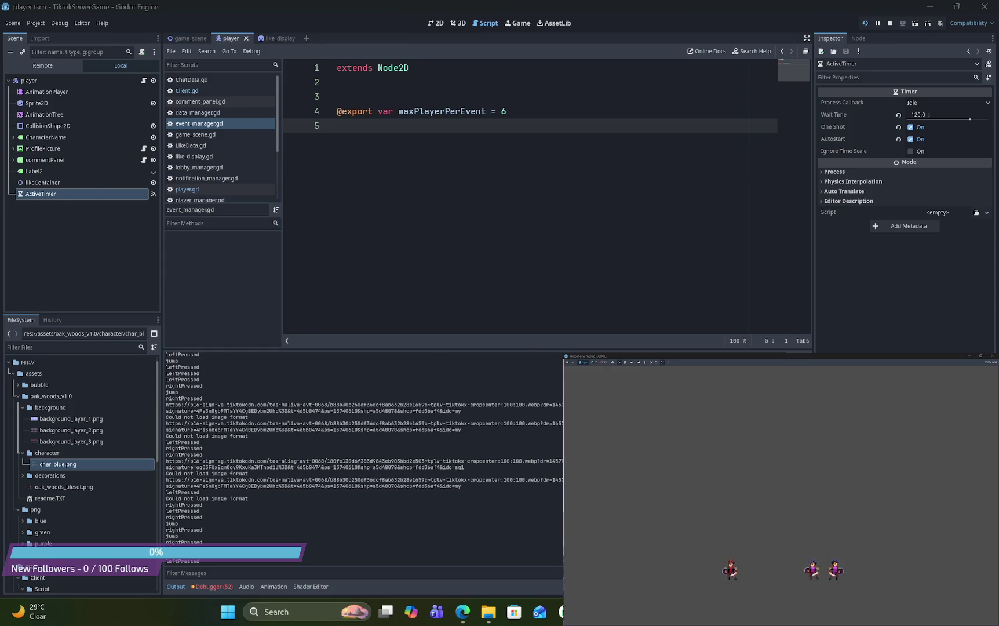
left_click(648, 27)
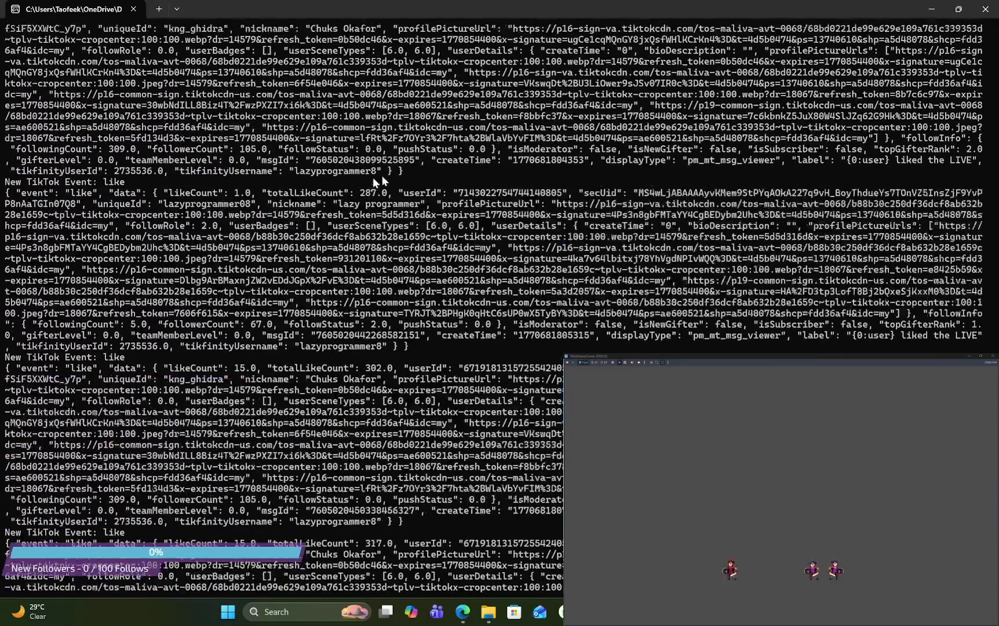
Review the TikTok chat and like events in the terminal, then minimize it to reveal the editor
scroll(493, 307, "up", 10)
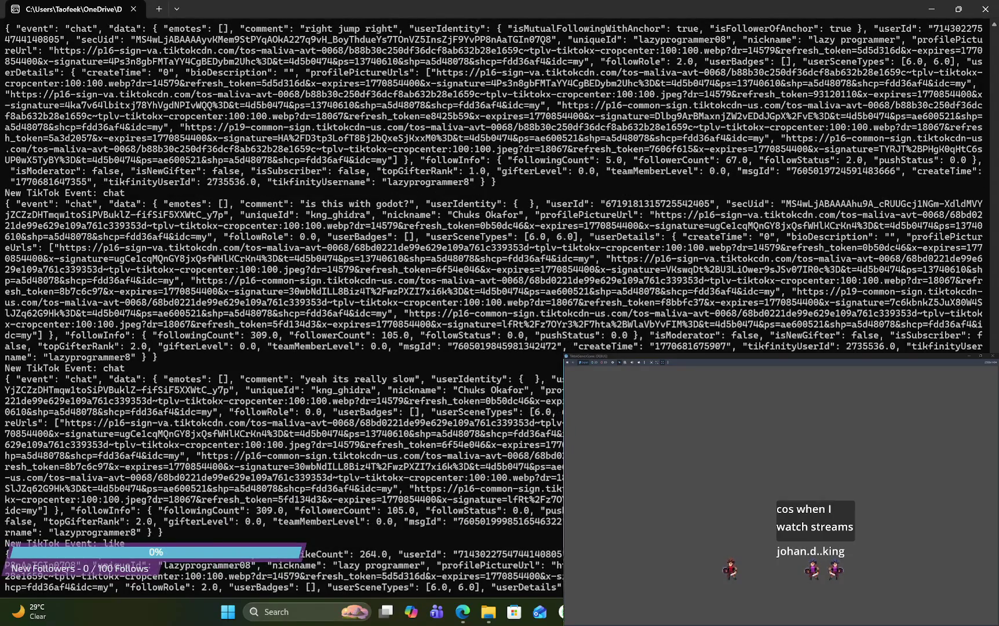
scroll(284, 308, "down", 10)
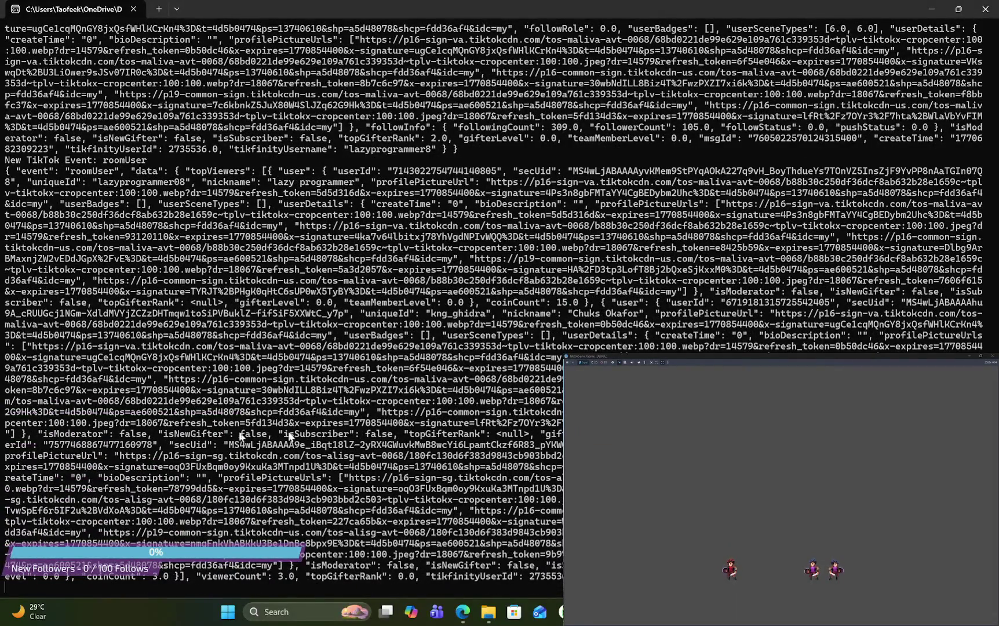
scroll(232, 173, "up", 8)
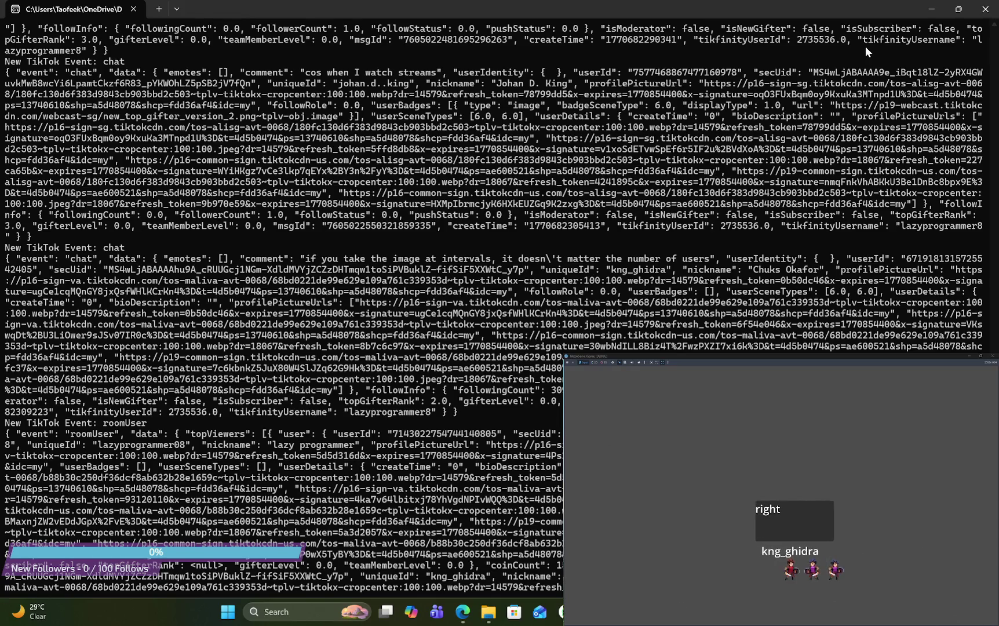
left_click(932, 9)
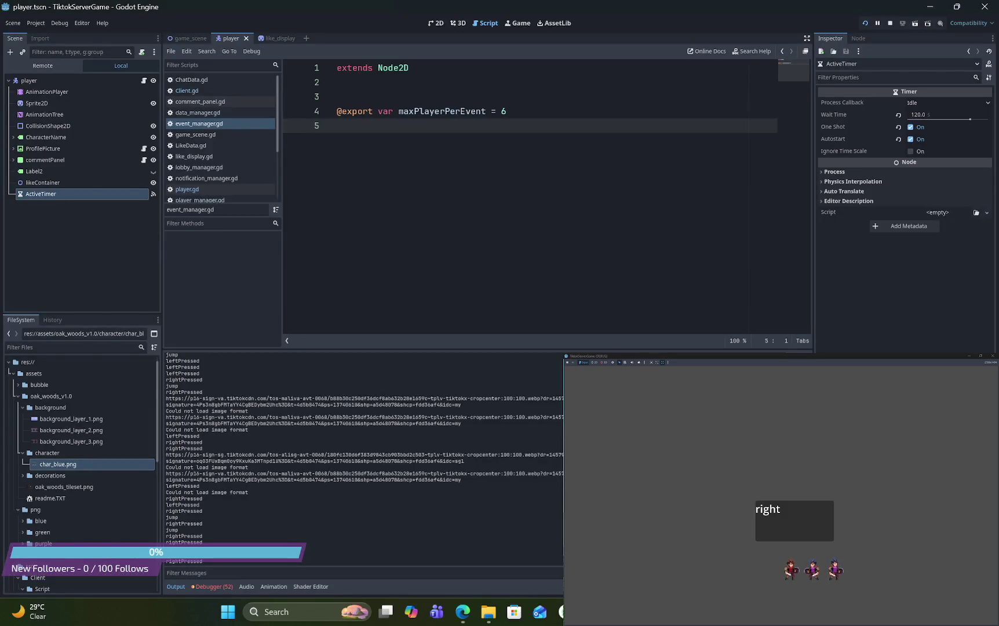
Switch to the TikFinity window on its You are LIVE! page
key("alt+Tab")
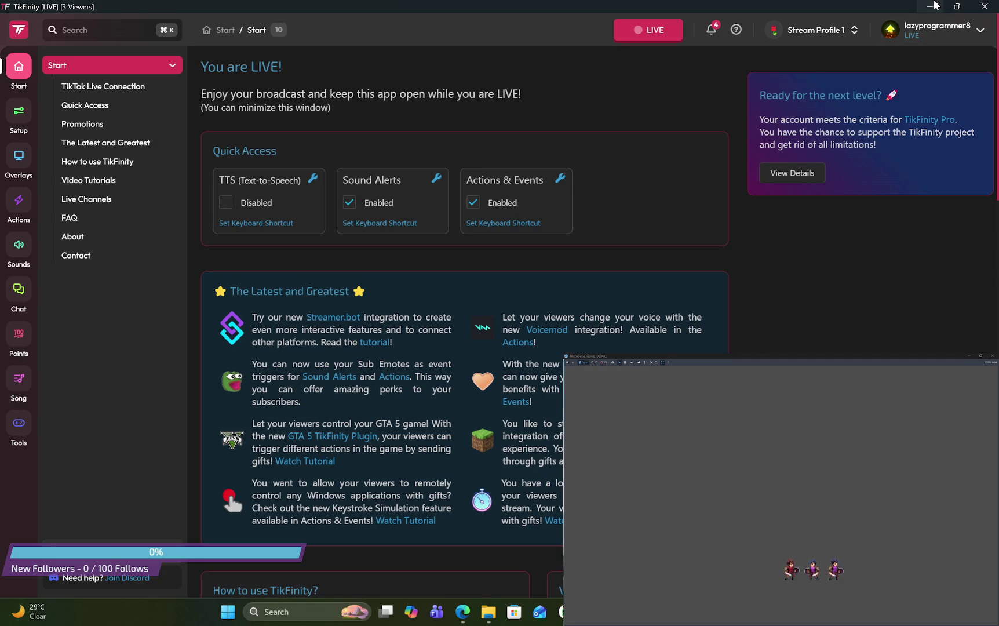
Minimize TikFinity and open player.gd from the player scene in 2D view
left_click(931, 7)
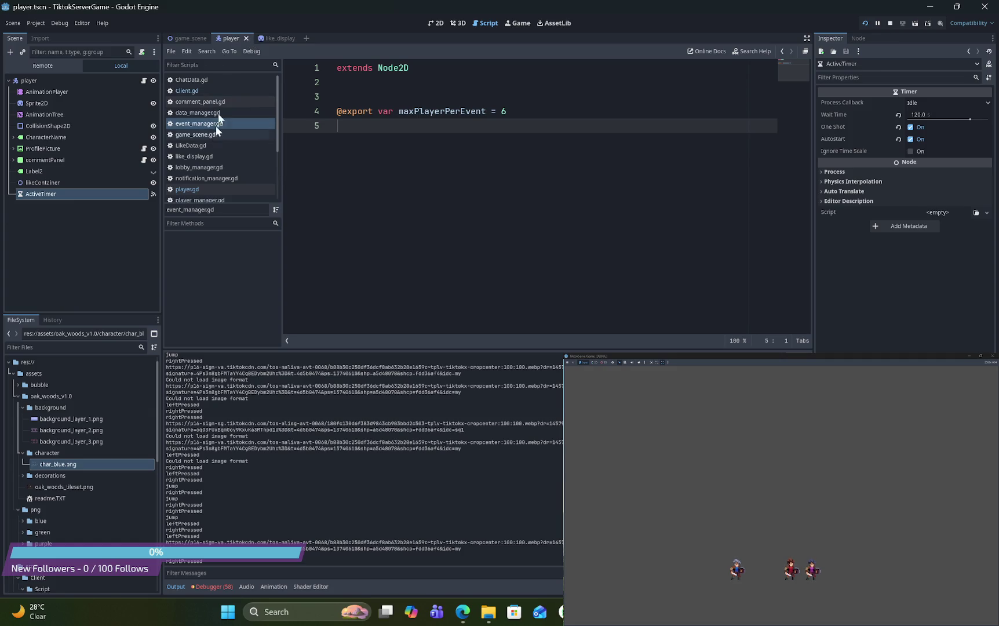
left_click(437, 23)
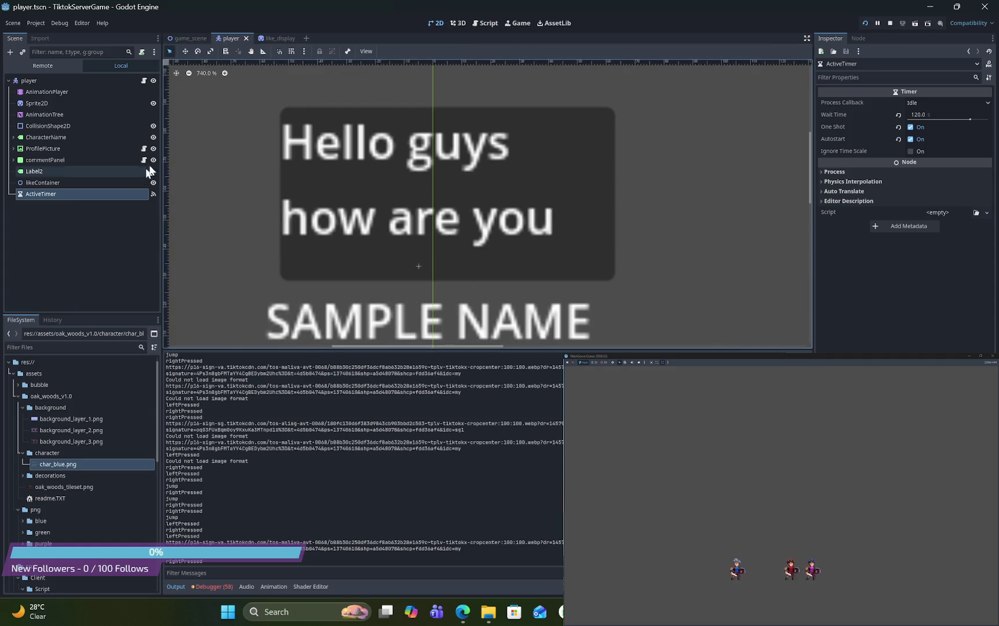
left_click(145, 80)
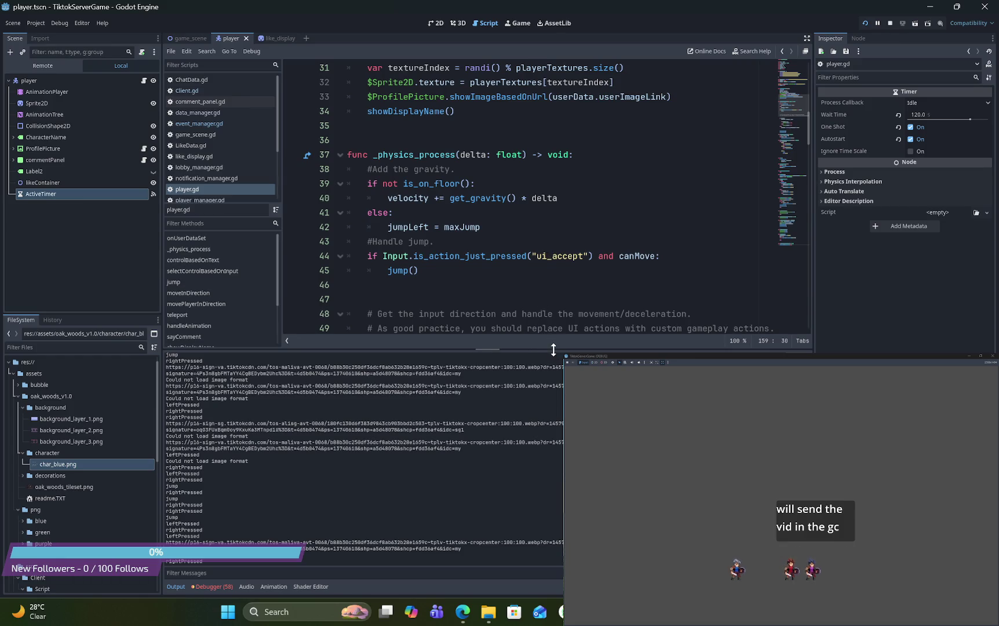
left_click_drag(551, 349, 555, 560)
scroll(572, 347, "up", 1)
scroll(572, 348, "down", 6)
scroll(571, 348, "up", 2)
scroll(572, 351, "down", 10)
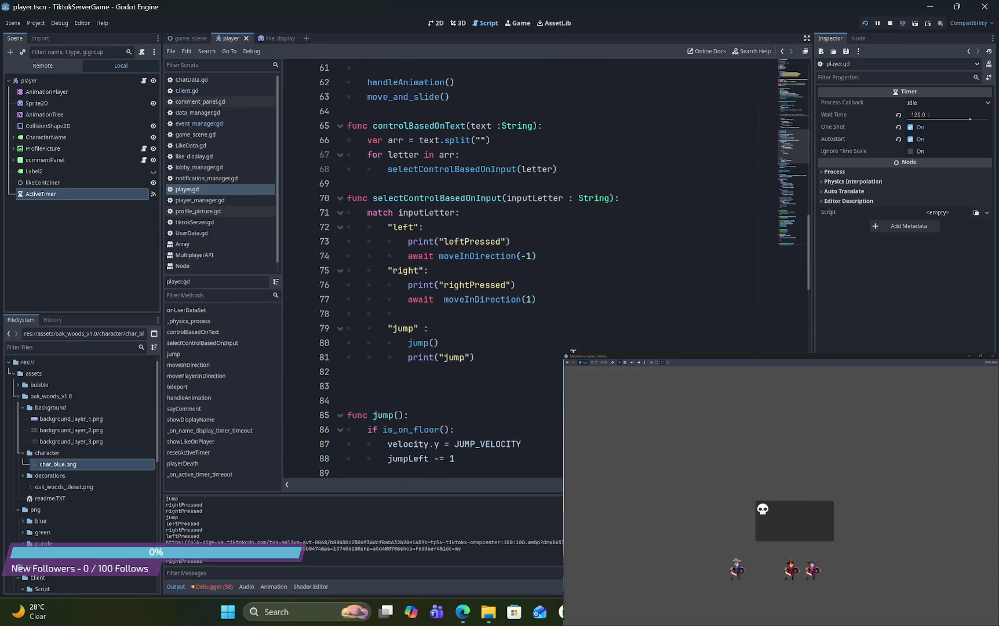
scroll(572, 352, "down", 2)
scroll(572, 351, "up", 3)
double_click(404, 140)
double_click(404, 183)
double_click(406, 241)
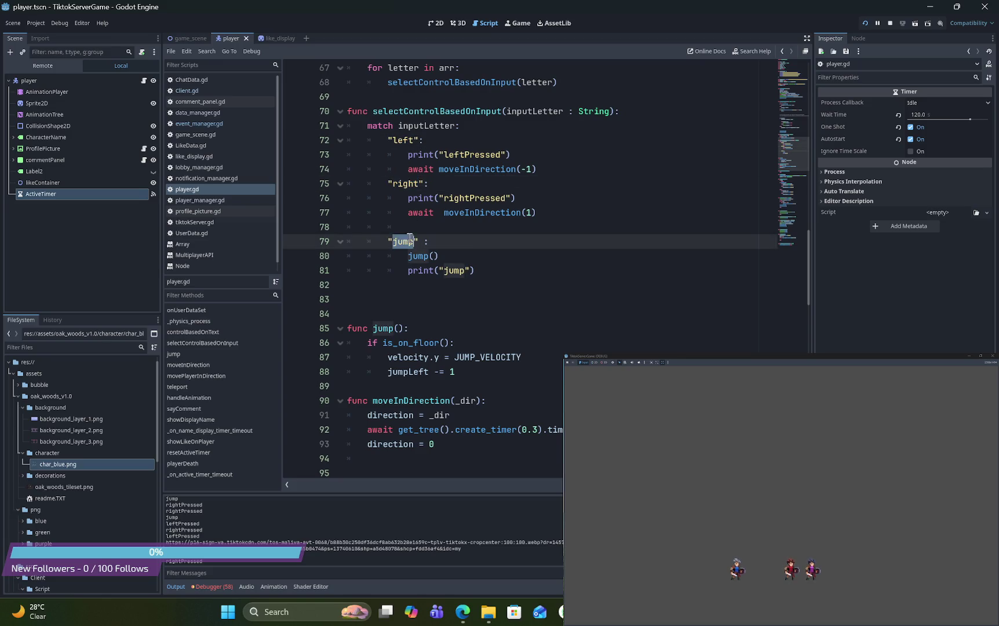
scroll(493, 241, "down", 3)
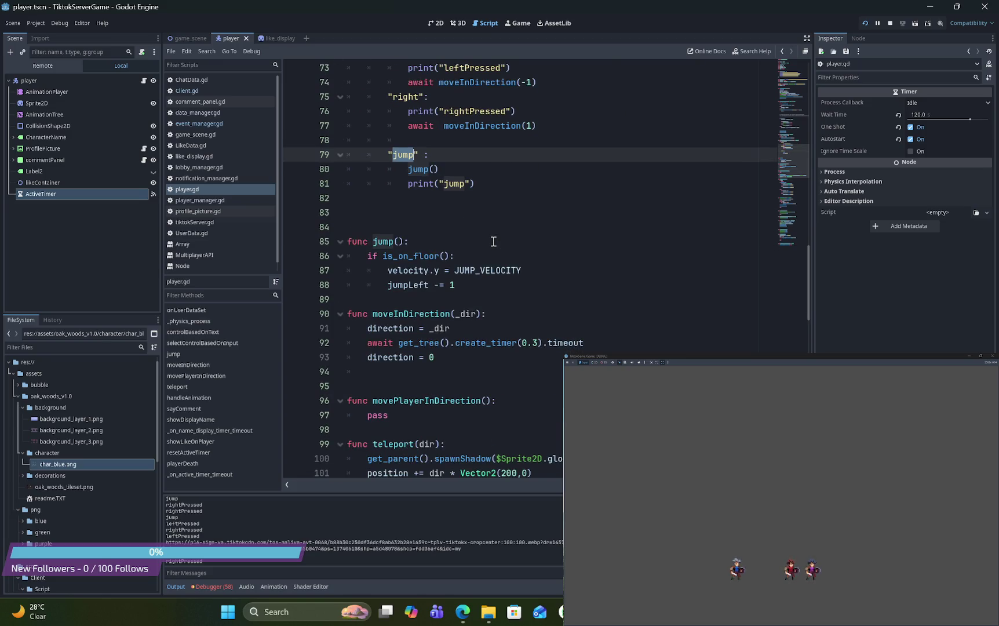
scroll(493, 241, "down", 4)
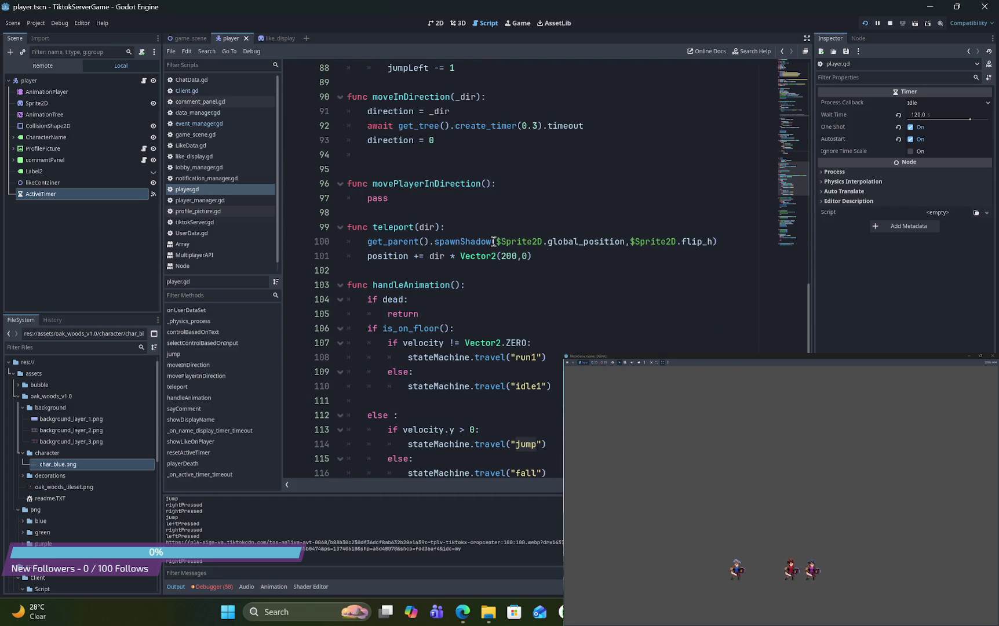
scroll(494, 241, "down", 8)
double_click(399, 169)
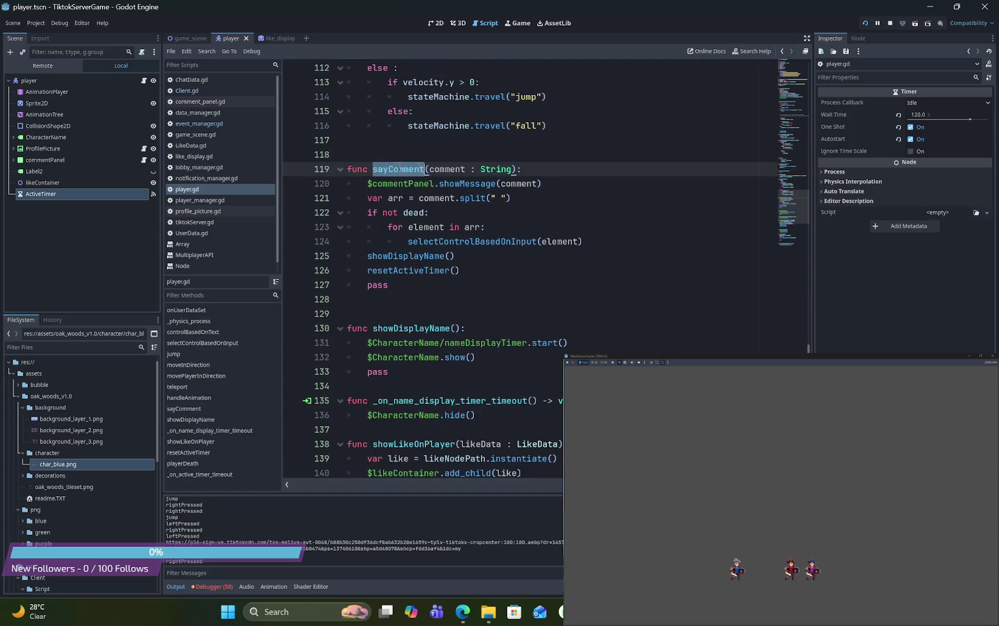
double_click(476, 184)
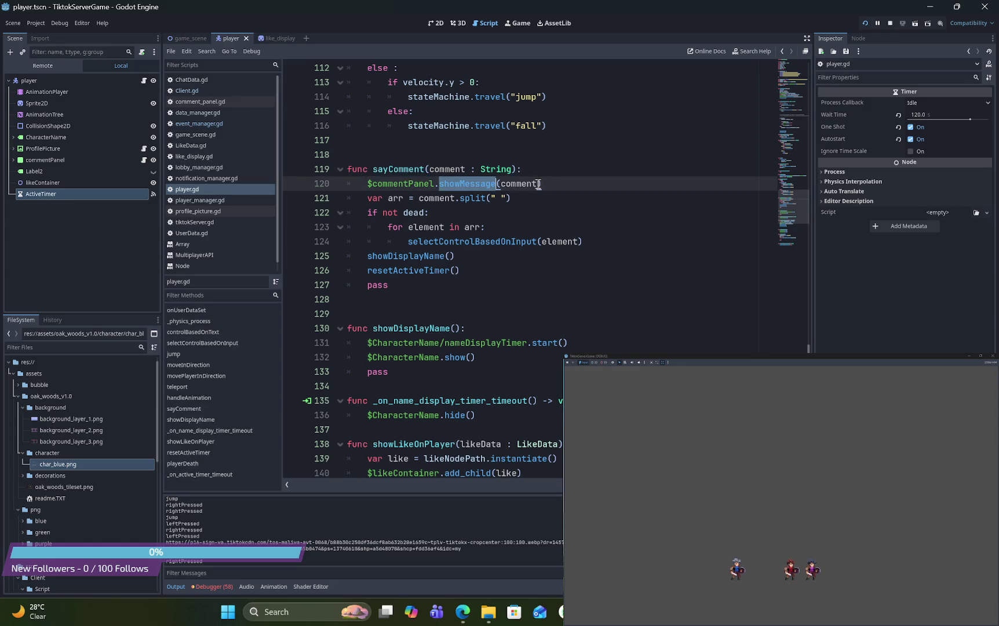
left_click(392, 197)
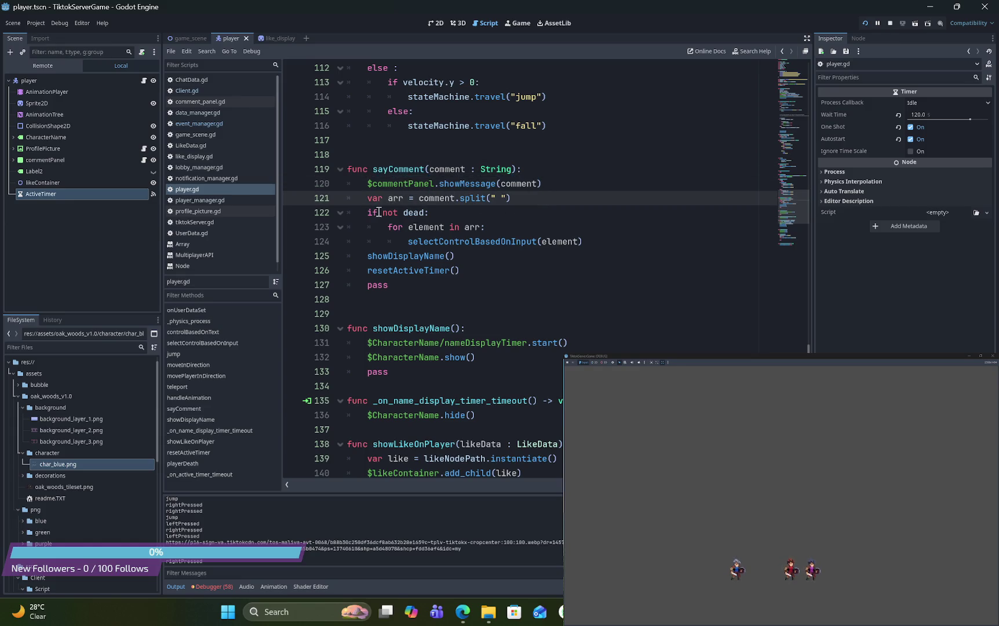
double_click(491, 243)
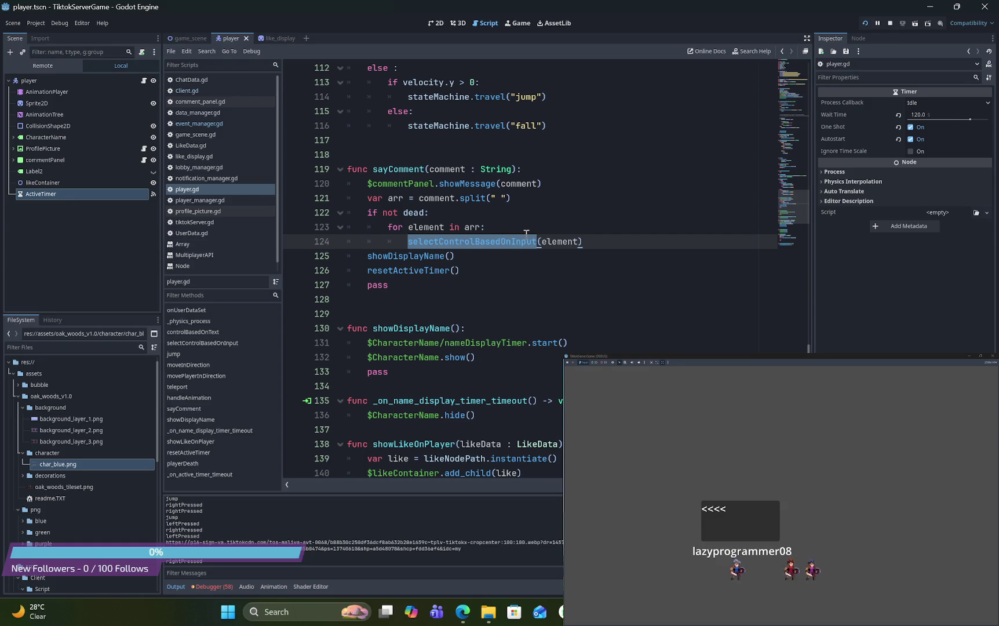
scroll(547, 236, "up", 1)
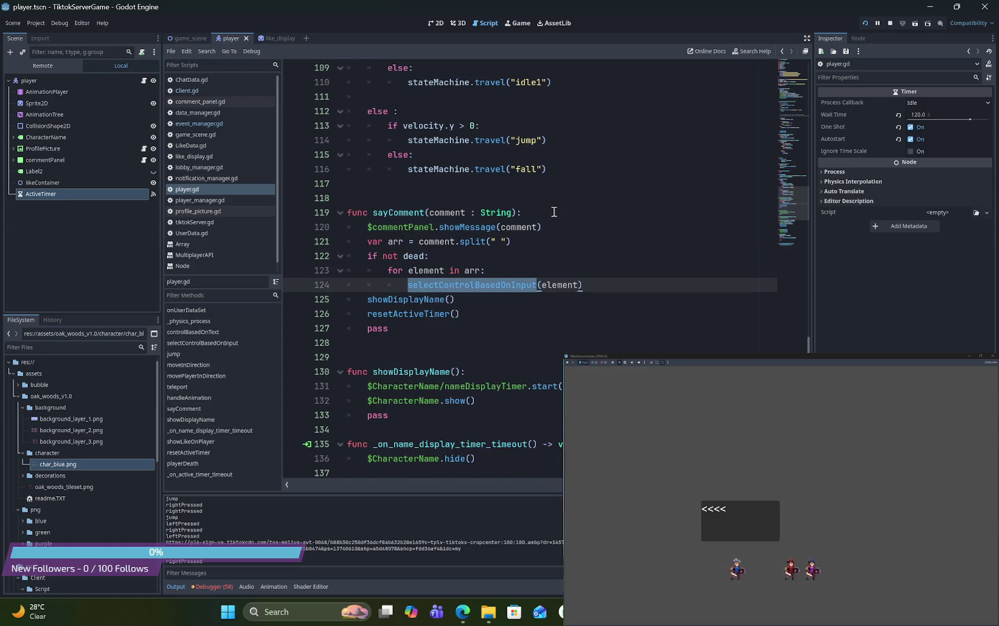
scroll(554, 212, "up", 1)
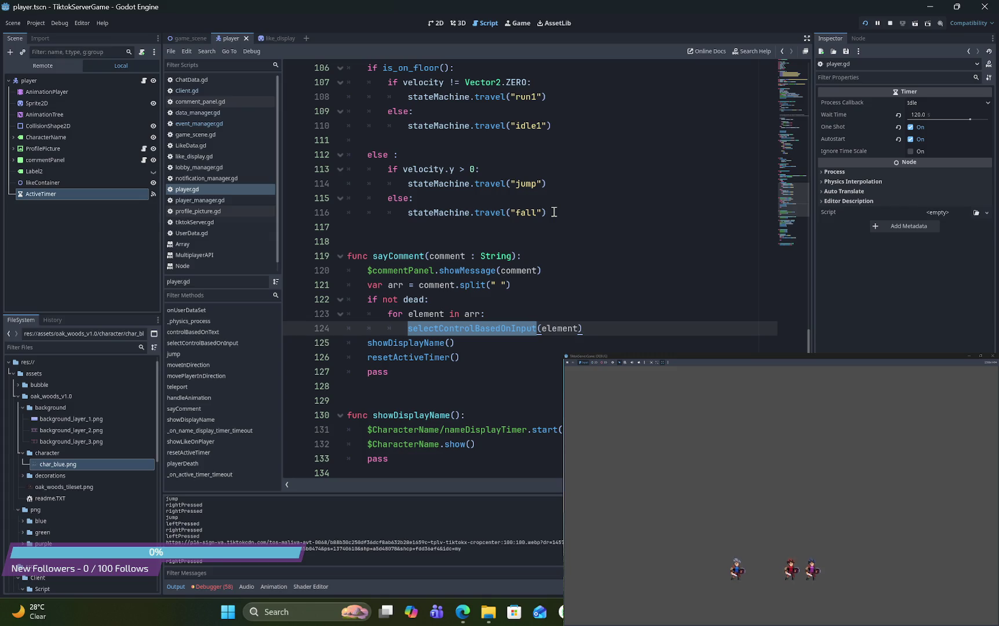
left_click(502, 285)
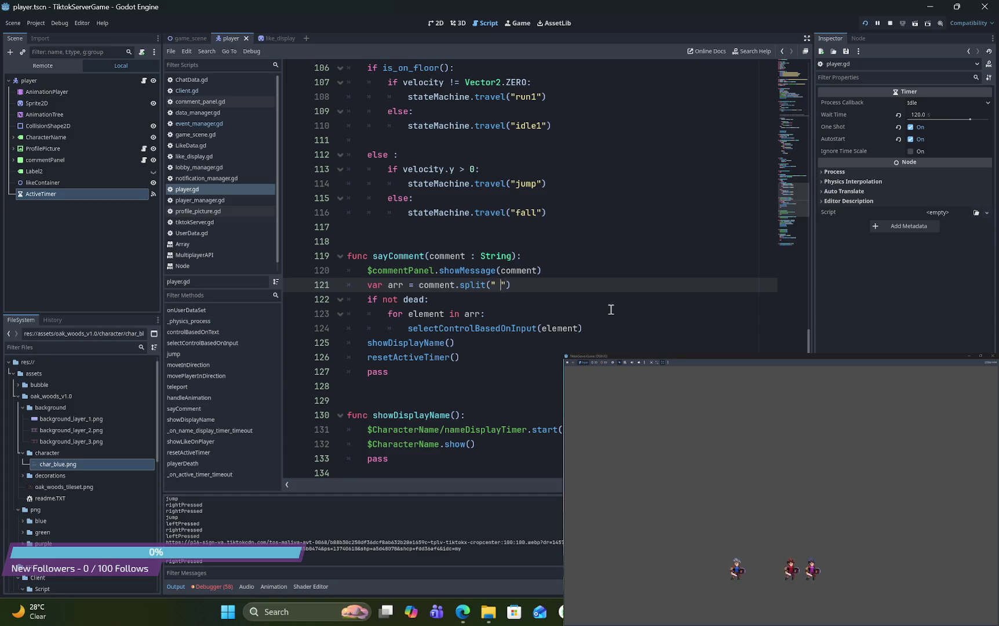
key("BackSpace")
Change line 121 to split("") and jump to the selectControlBasedOnInput definition
key("ctrl+z")
left_click(499, 284)
double_click(522, 328)
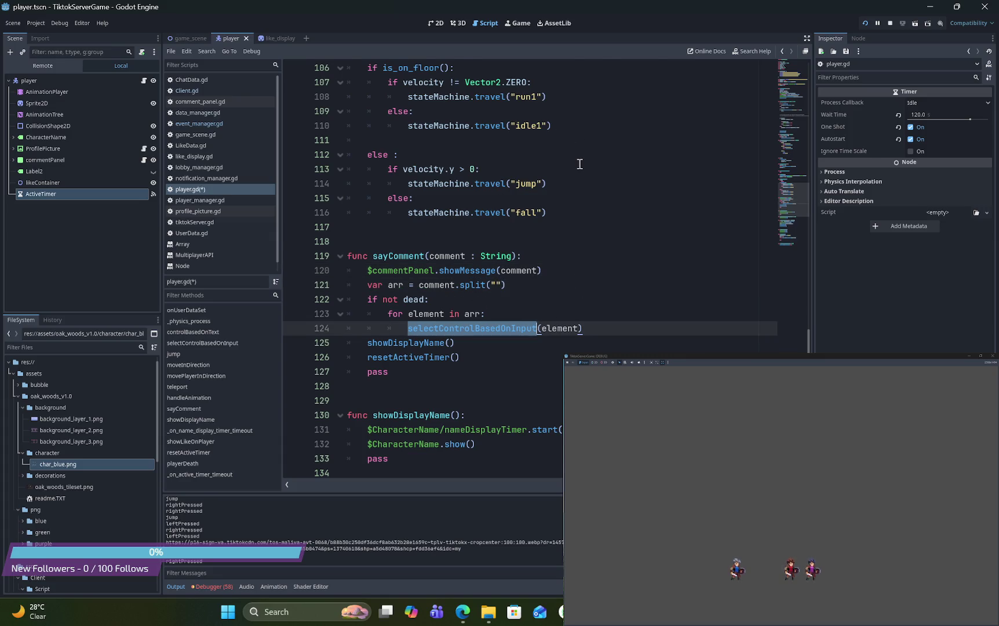
scroll(579, 164, "up", 2)
left_click(539, 184)
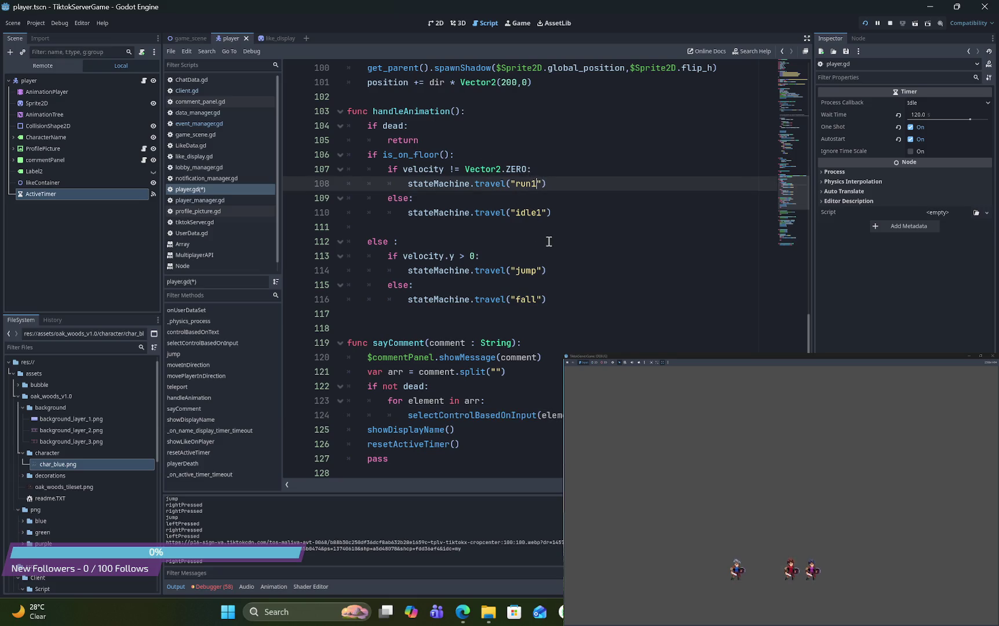
scroll(504, 169, "down", 2)
scroll(504, 169, "down", 3)
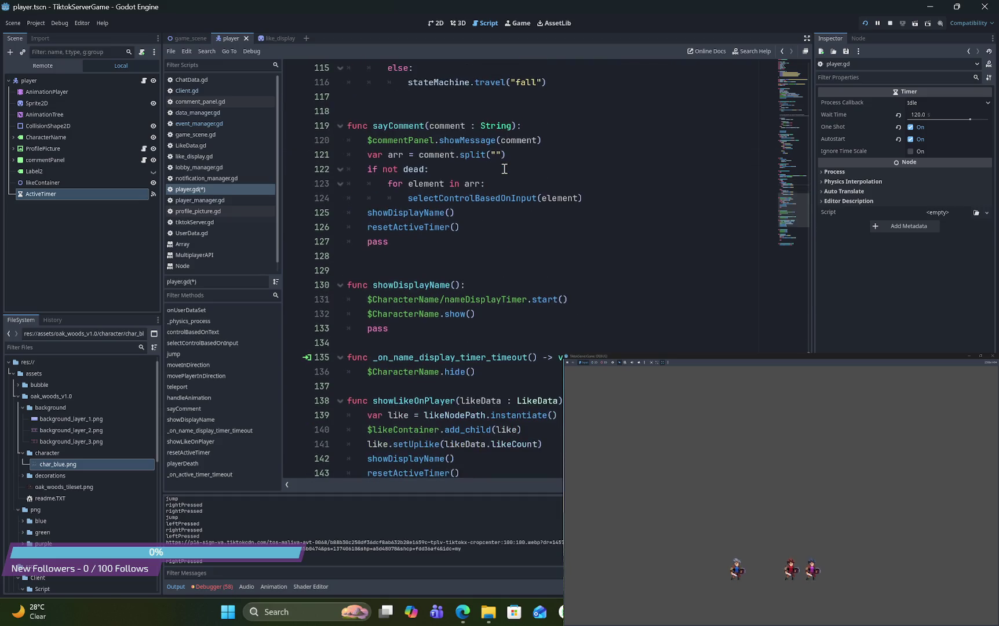
left_click(496, 199, "ctrl")
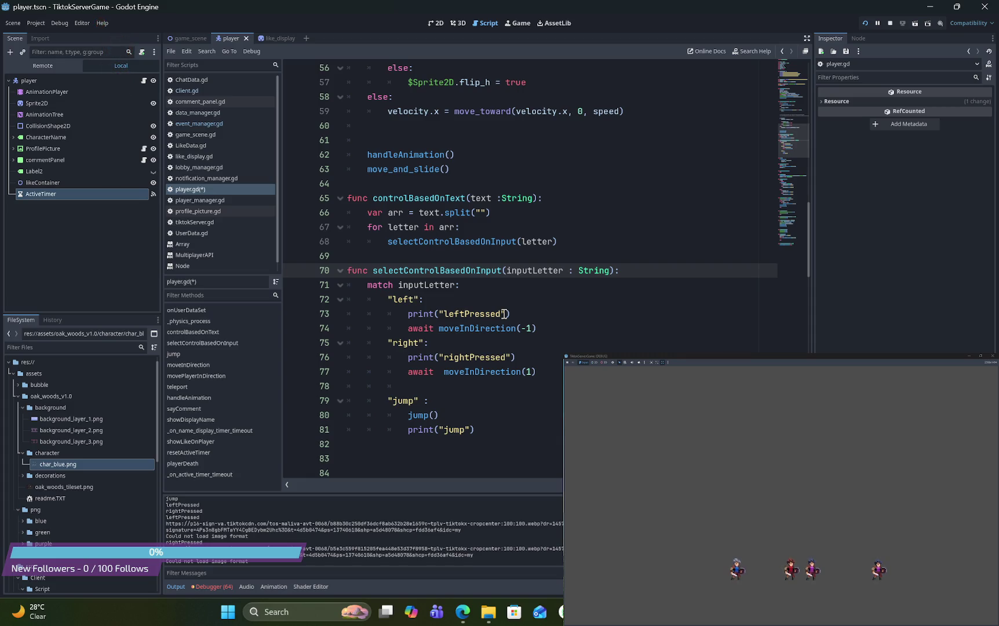
Revert sayComment to split(" ") with no unsaved changes and scroll back to that line
key("ctrl+s")
key("alt+Left")
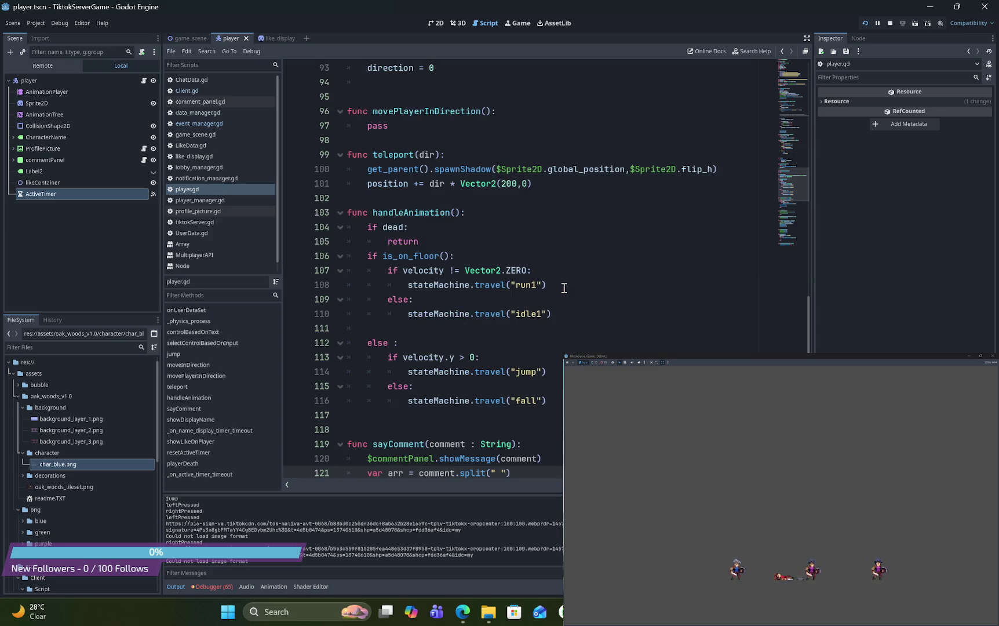
scroll(564, 288, "down", 3)
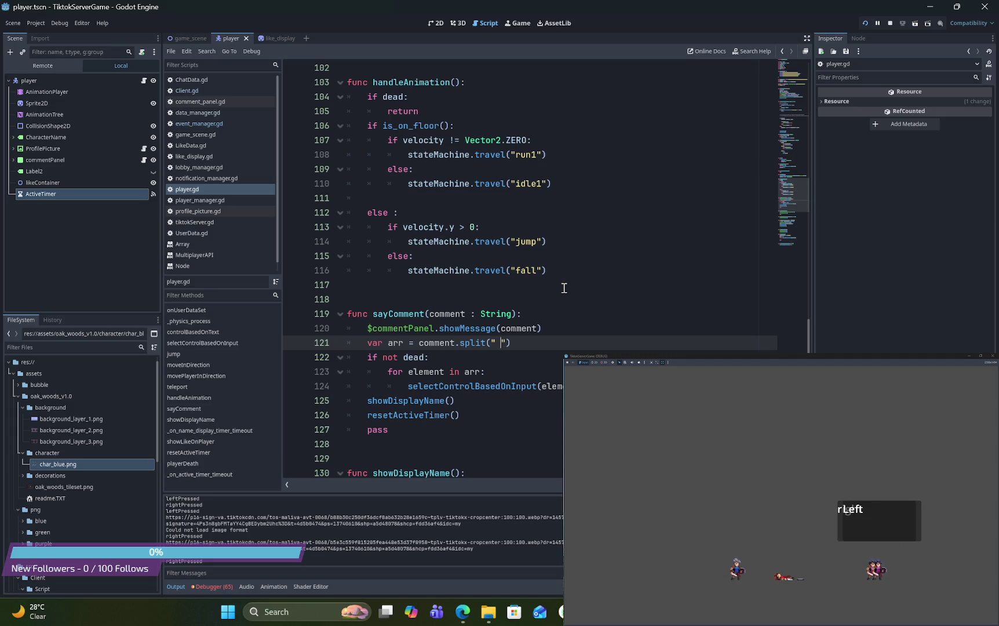
left_click(563, 288)
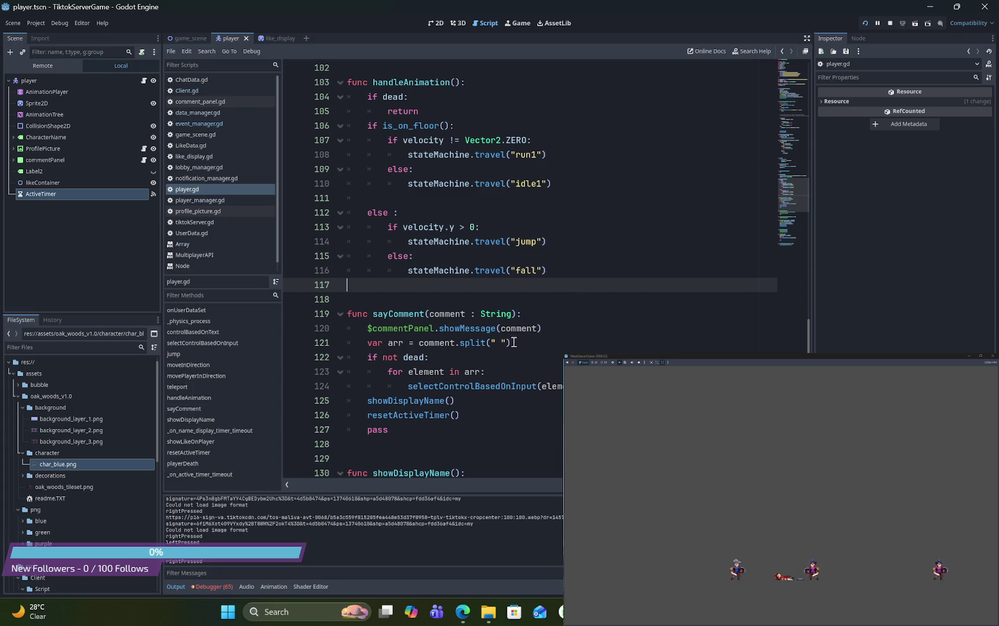
Add comment.capitalize() on line 121 and open the String documentation for capitalize()
left_click(534, 328)
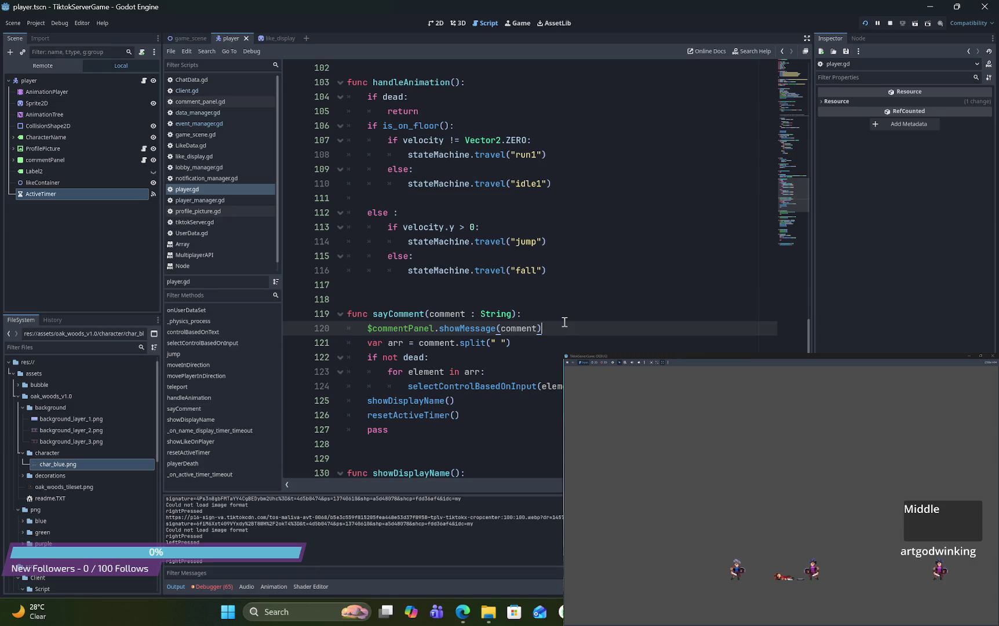
key("ctrl+Return")
type("com")
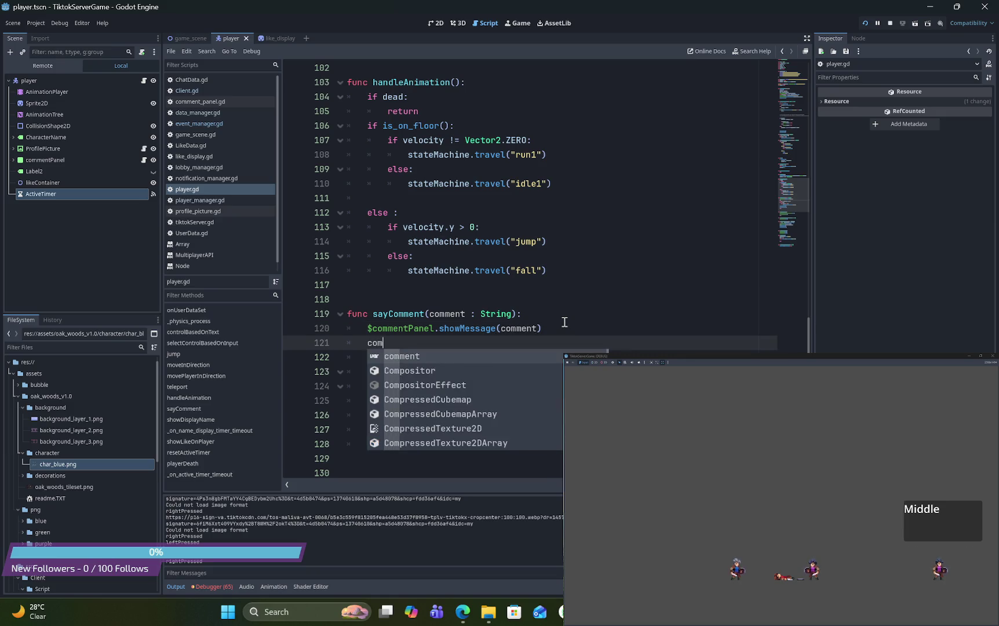
key("Return")
type(".T")
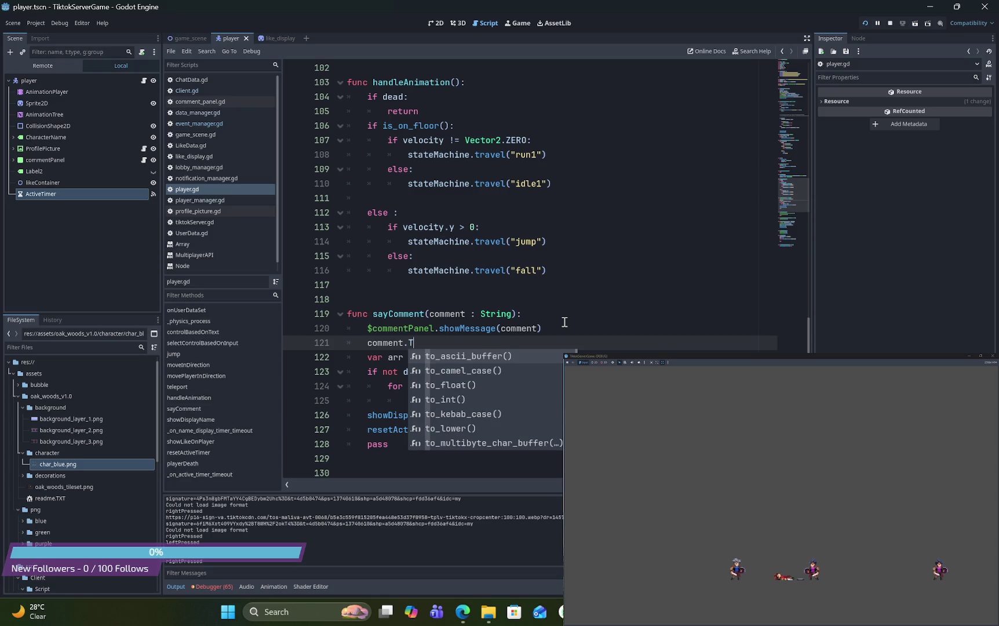
key("BackSpace")
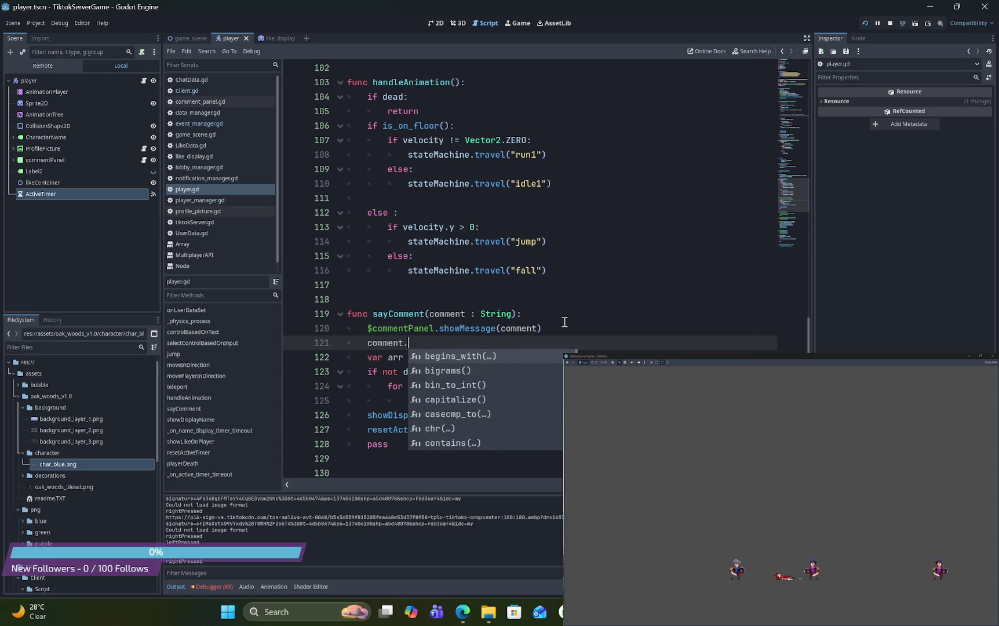
left_click(468, 400)
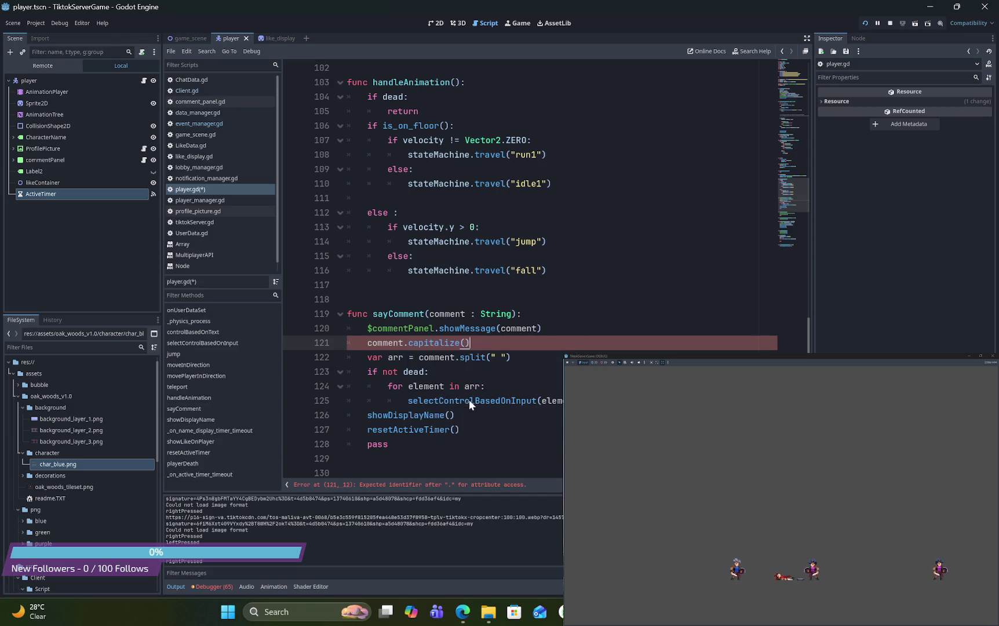
left_click(440, 343)
key("alt+F1")
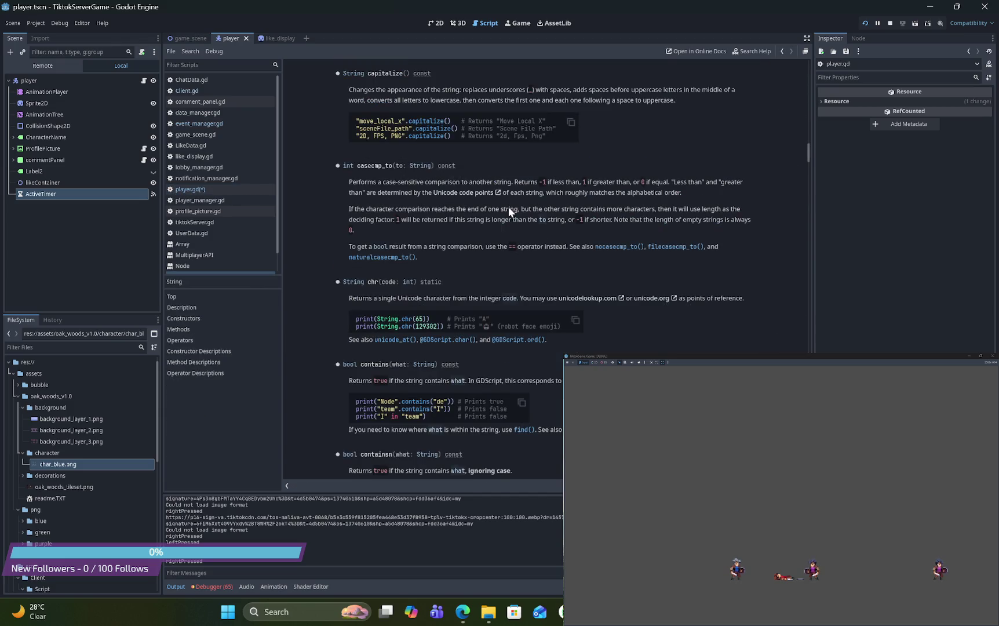
scroll(456, 199, "down", 3)
scroll(456, 199, "down", 10)
scroll(456, 199, "down", 15)
scroll(456, 199, "down", 5)
scroll(456, 199, "up", 8)
scroll(456, 199, "up", 12)
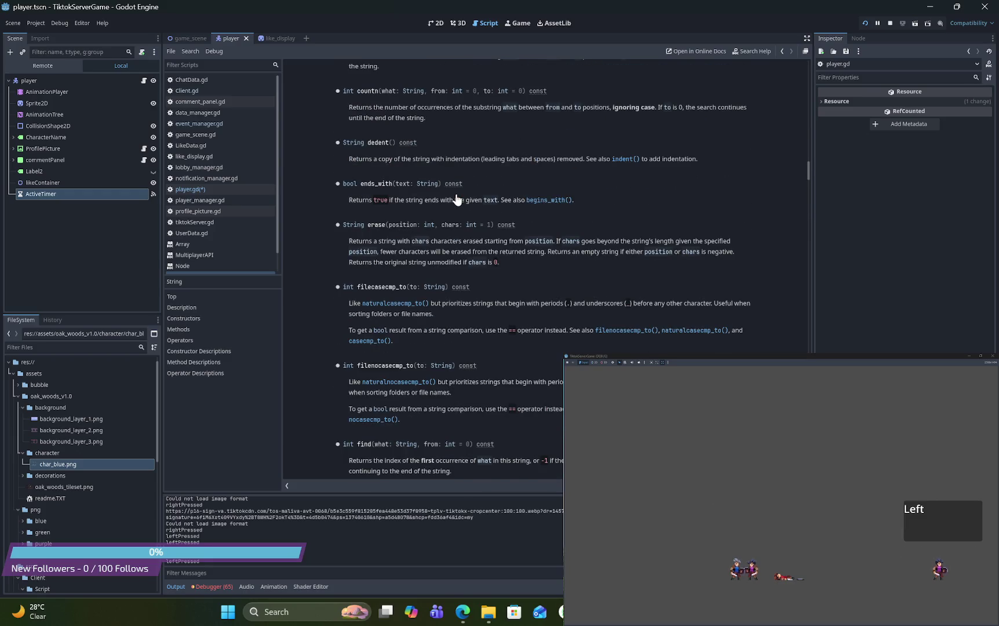
left_click(202, 190)
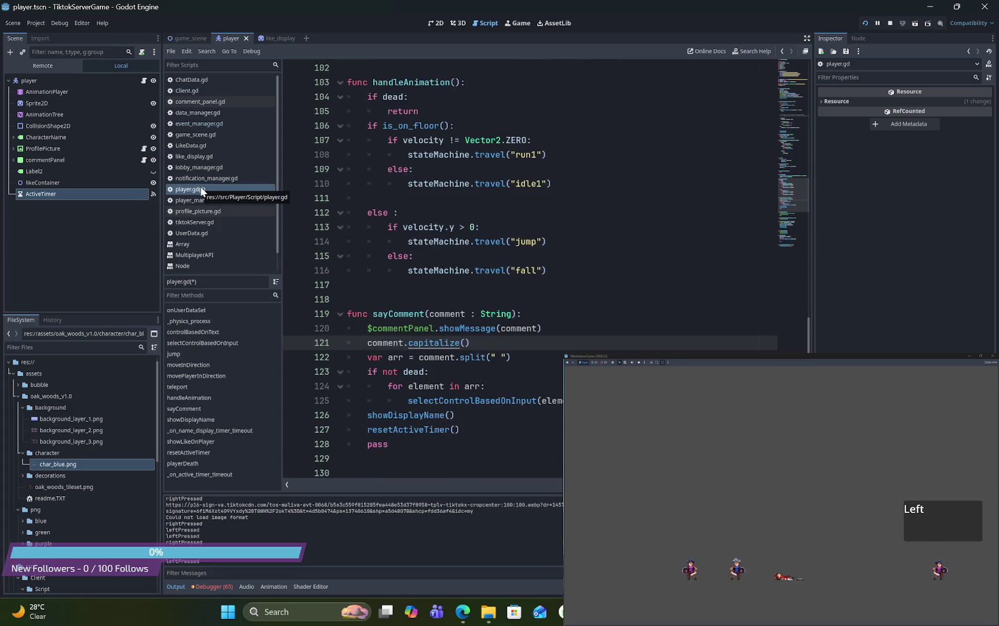
Return from the help page to player.gd with the caret at the end of line 121
left_click(201, 190)
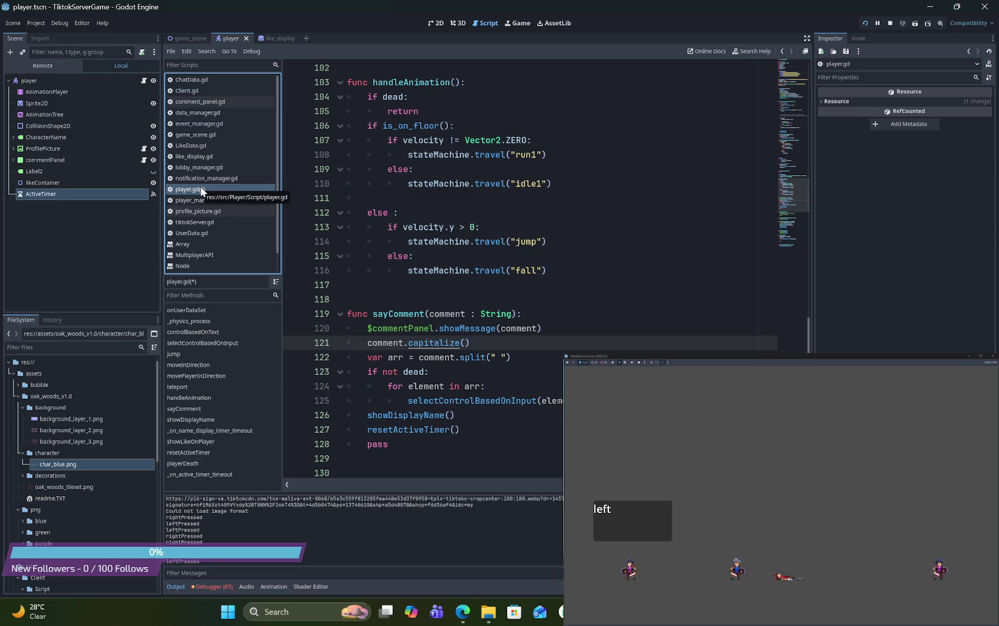
left_click(463, 343)
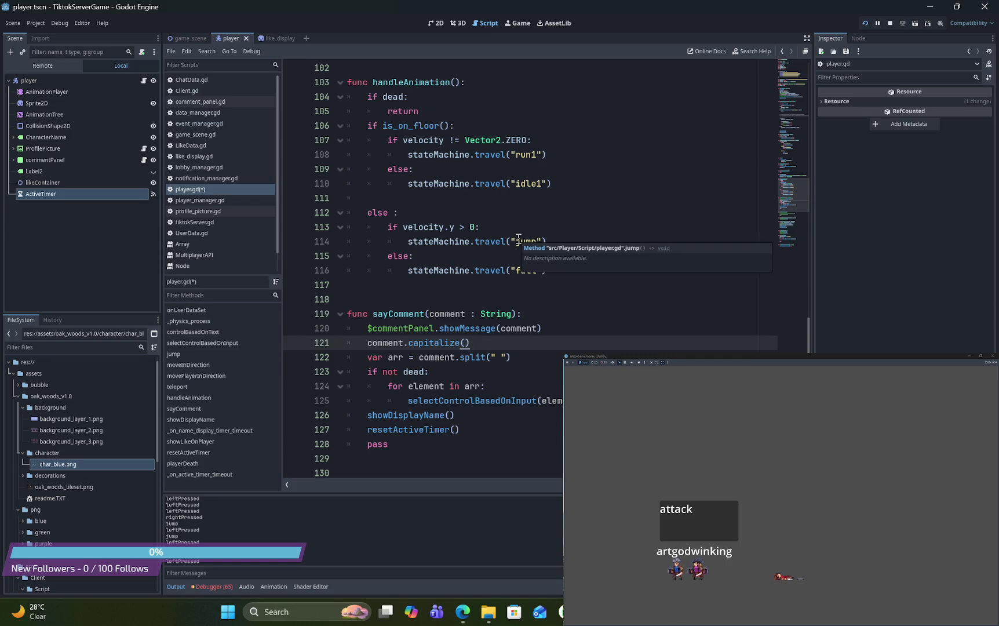
Switch from player.gd to the game_scene scene to view Client.gd
scroll(518, 238, "up", 5)
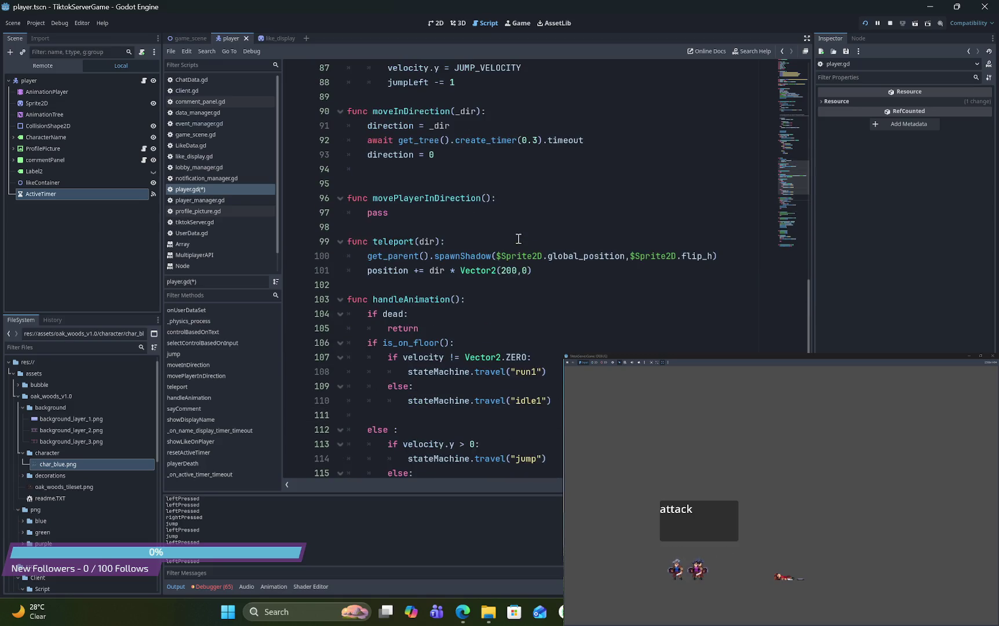
scroll(518, 238, "down", 2)
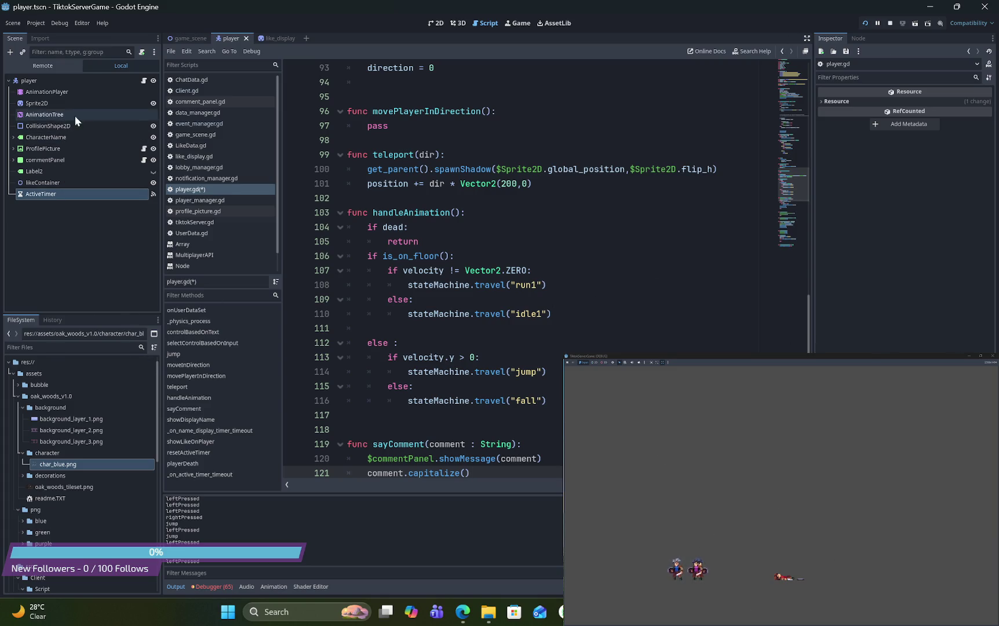
left_click(182, 39)
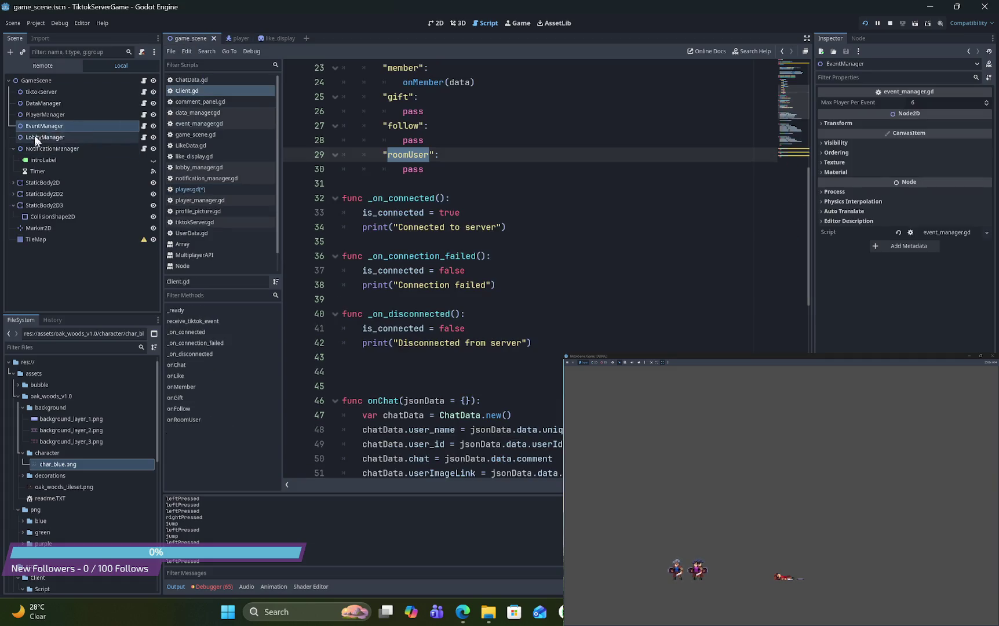
Open the EventManager script, then lobby_manager.gd from the LobbyManager node
left_click(144, 126)
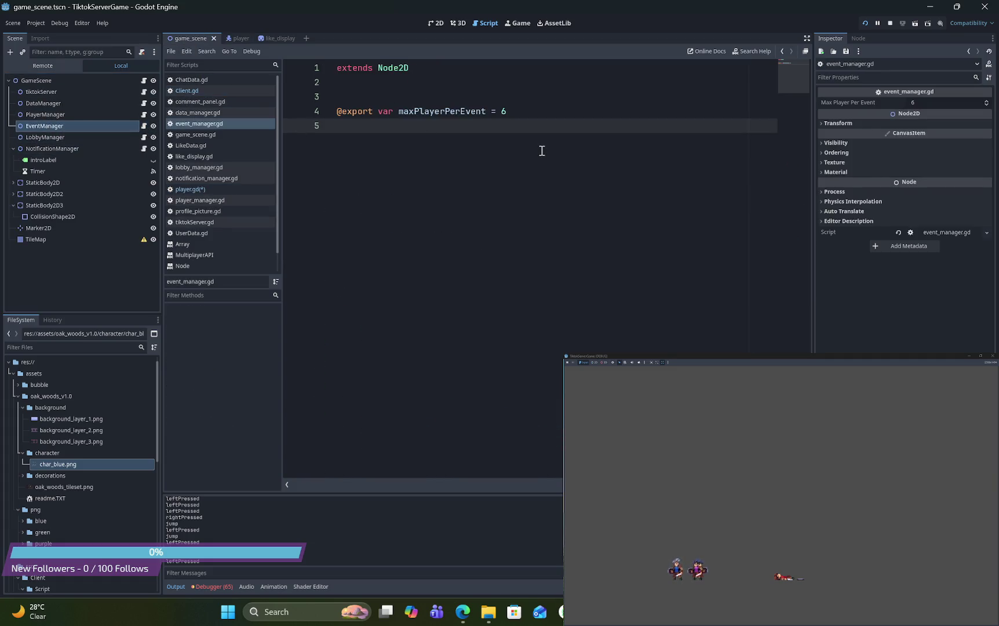
left_click(144, 137)
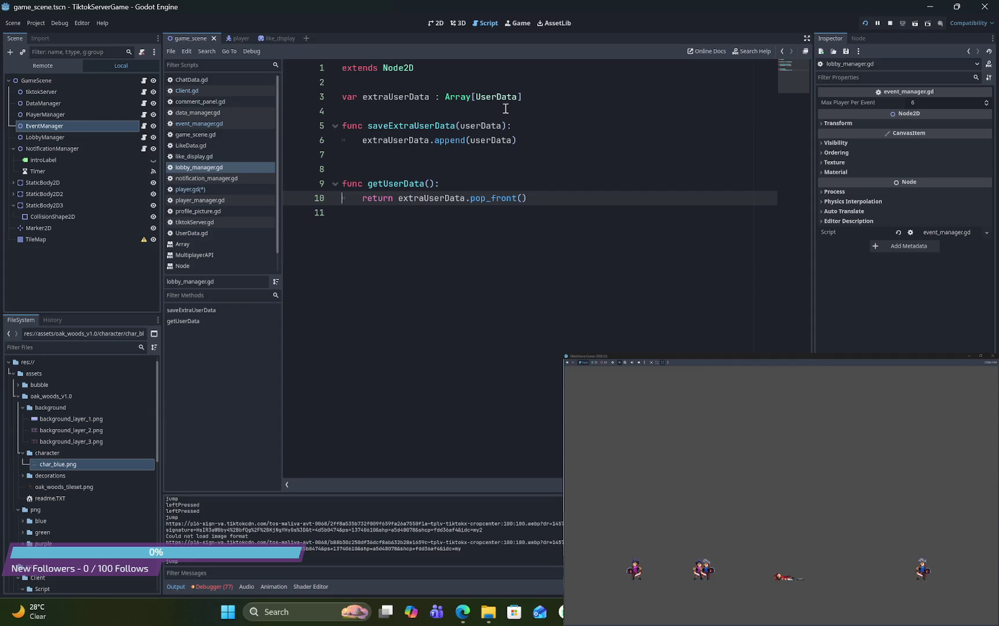
Return to the player scene and select 'capitalize' in sayComment's comment.capitalize() call on line 121
left_click(233, 38)
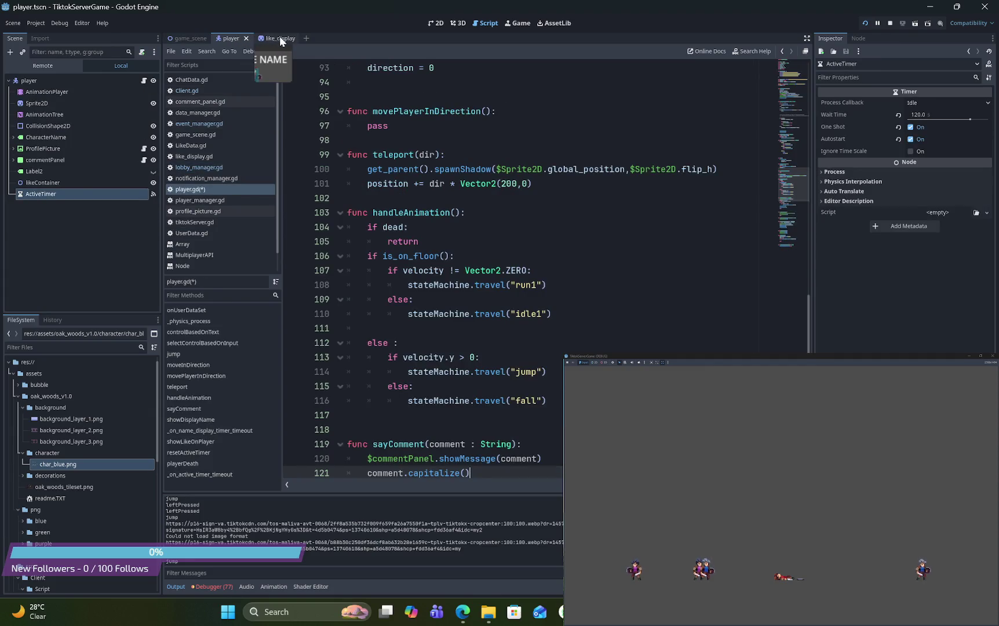
scroll(511, 284, "down", 4)
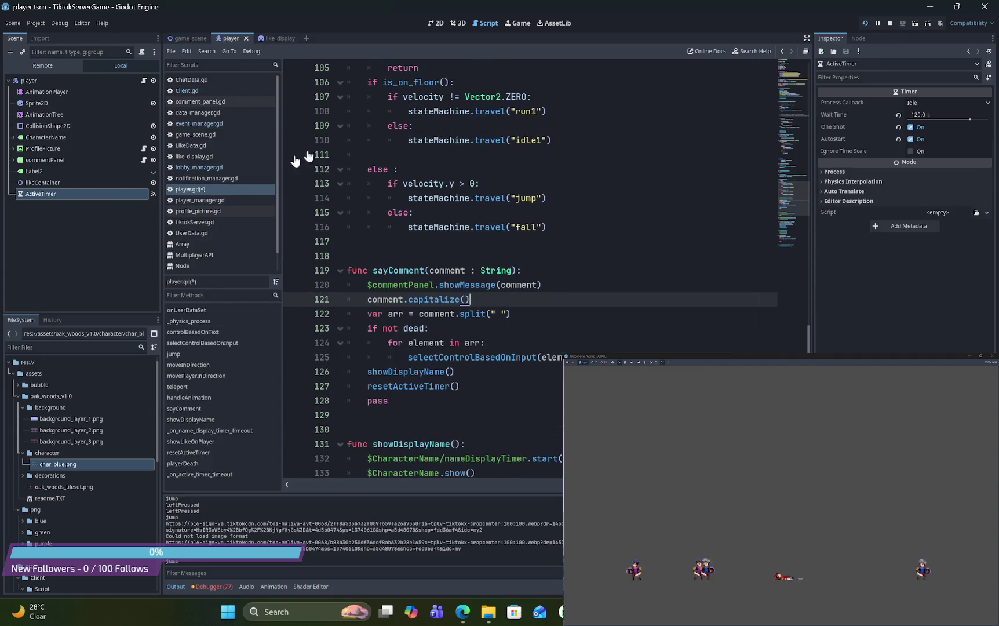
double_click(455, 299)
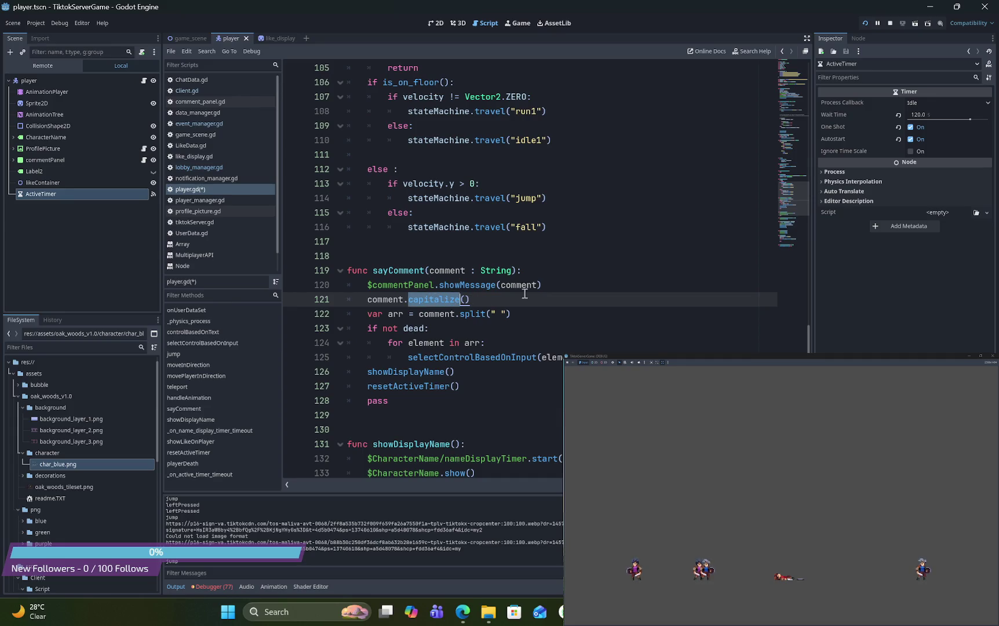